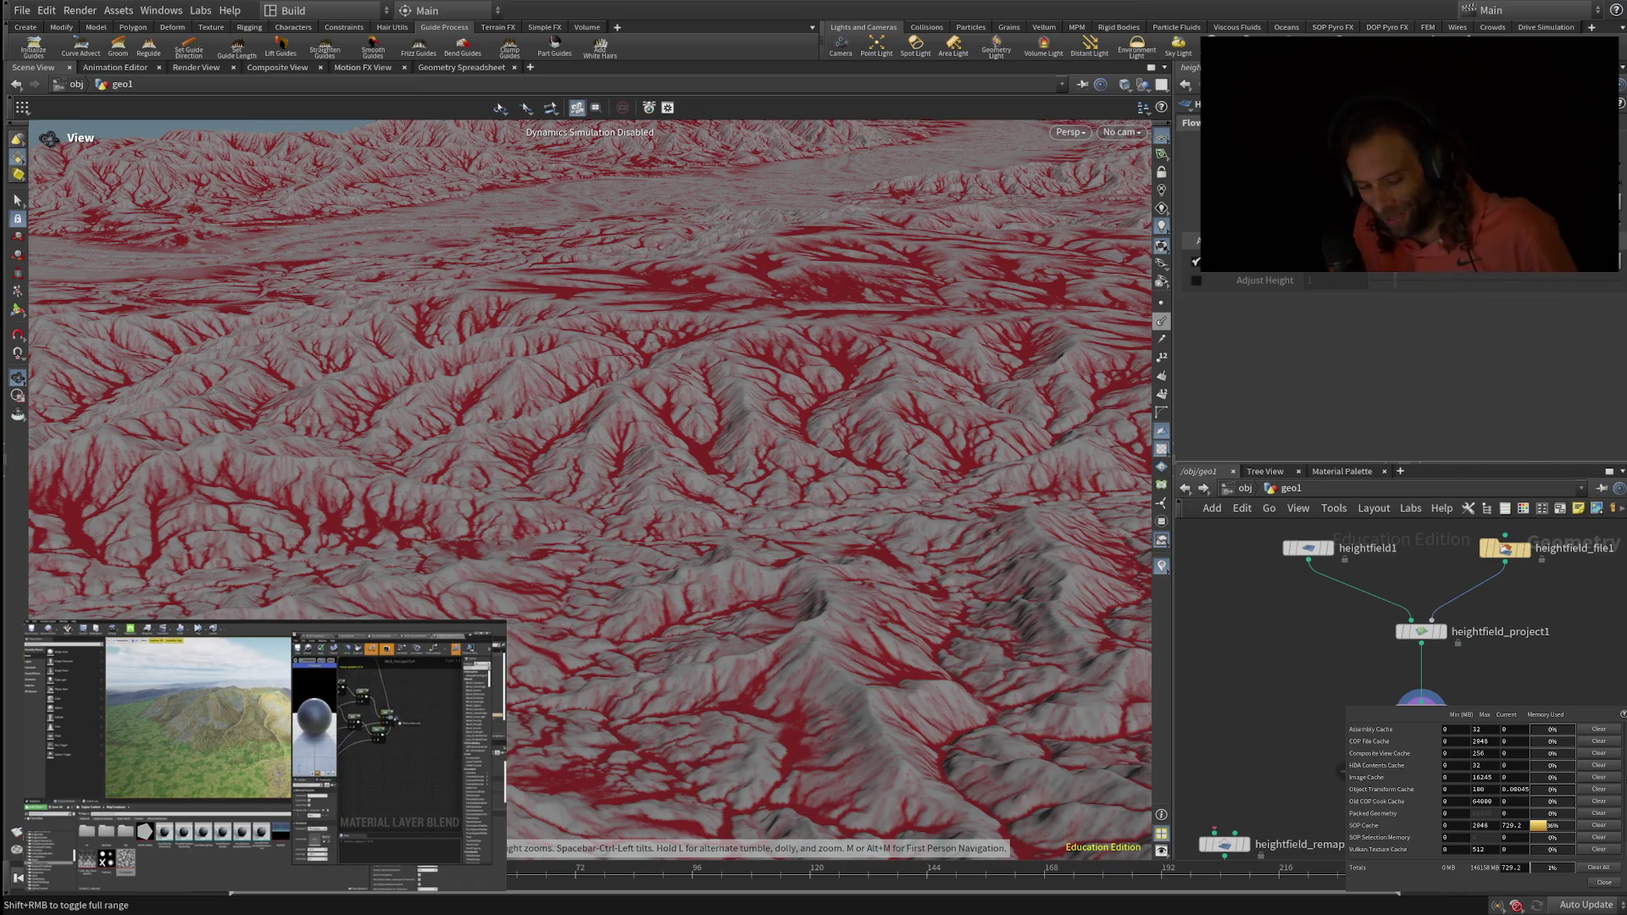
Step: Orbit the red-veined terrain, then frame the flowfield and filecache1 nodes in the network
mouse_move(427, 758)
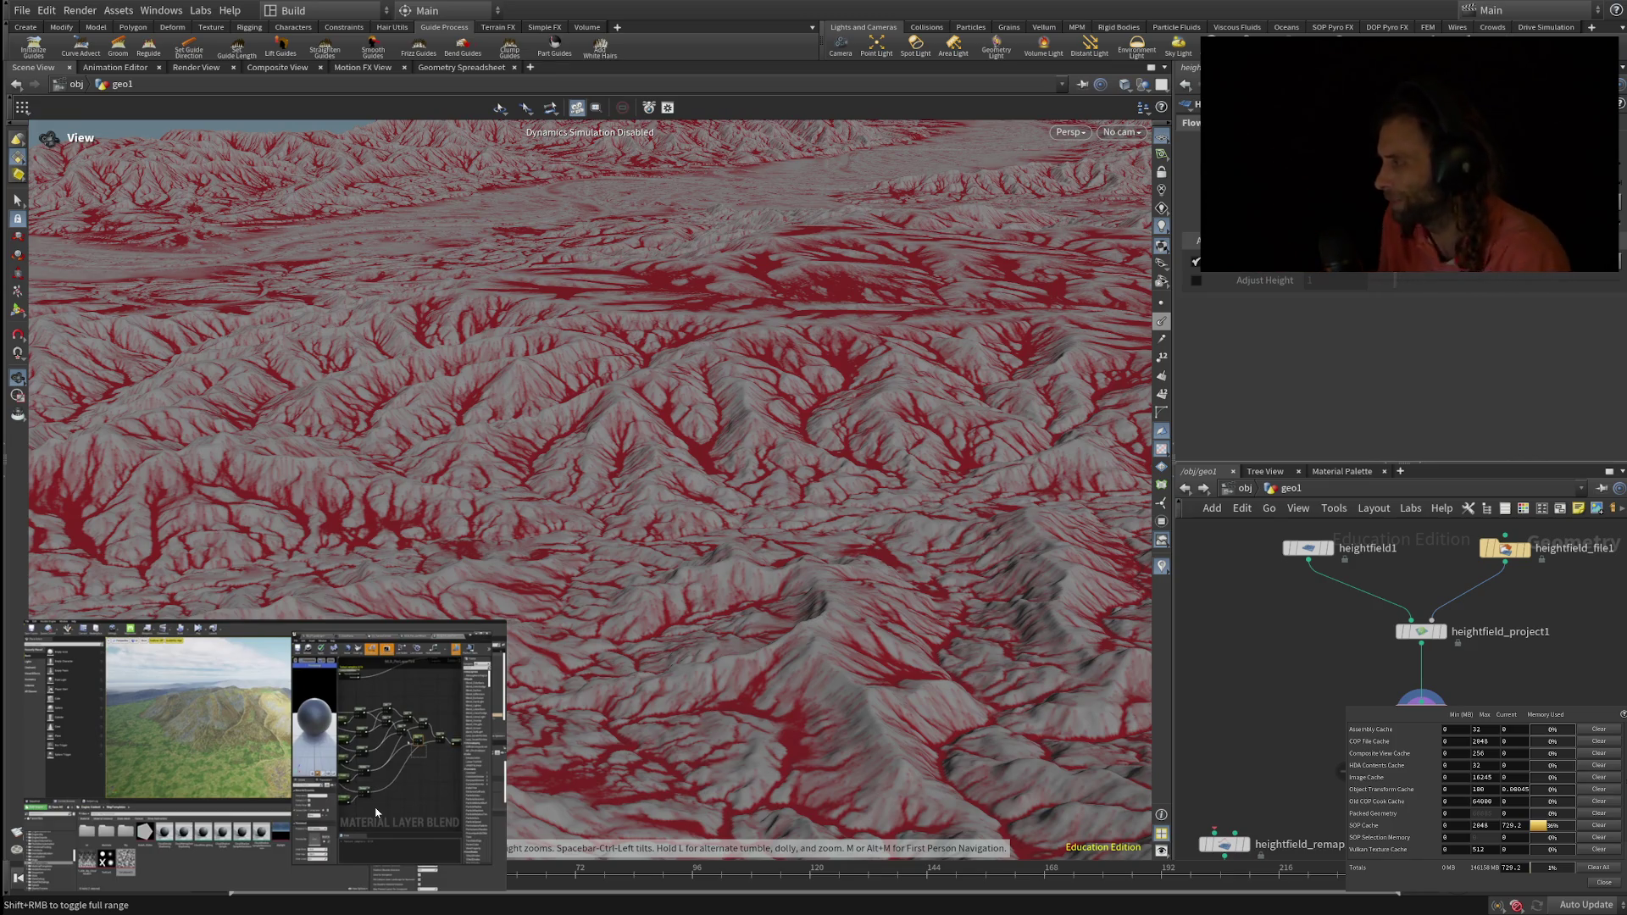
mouse_move(377, 812)
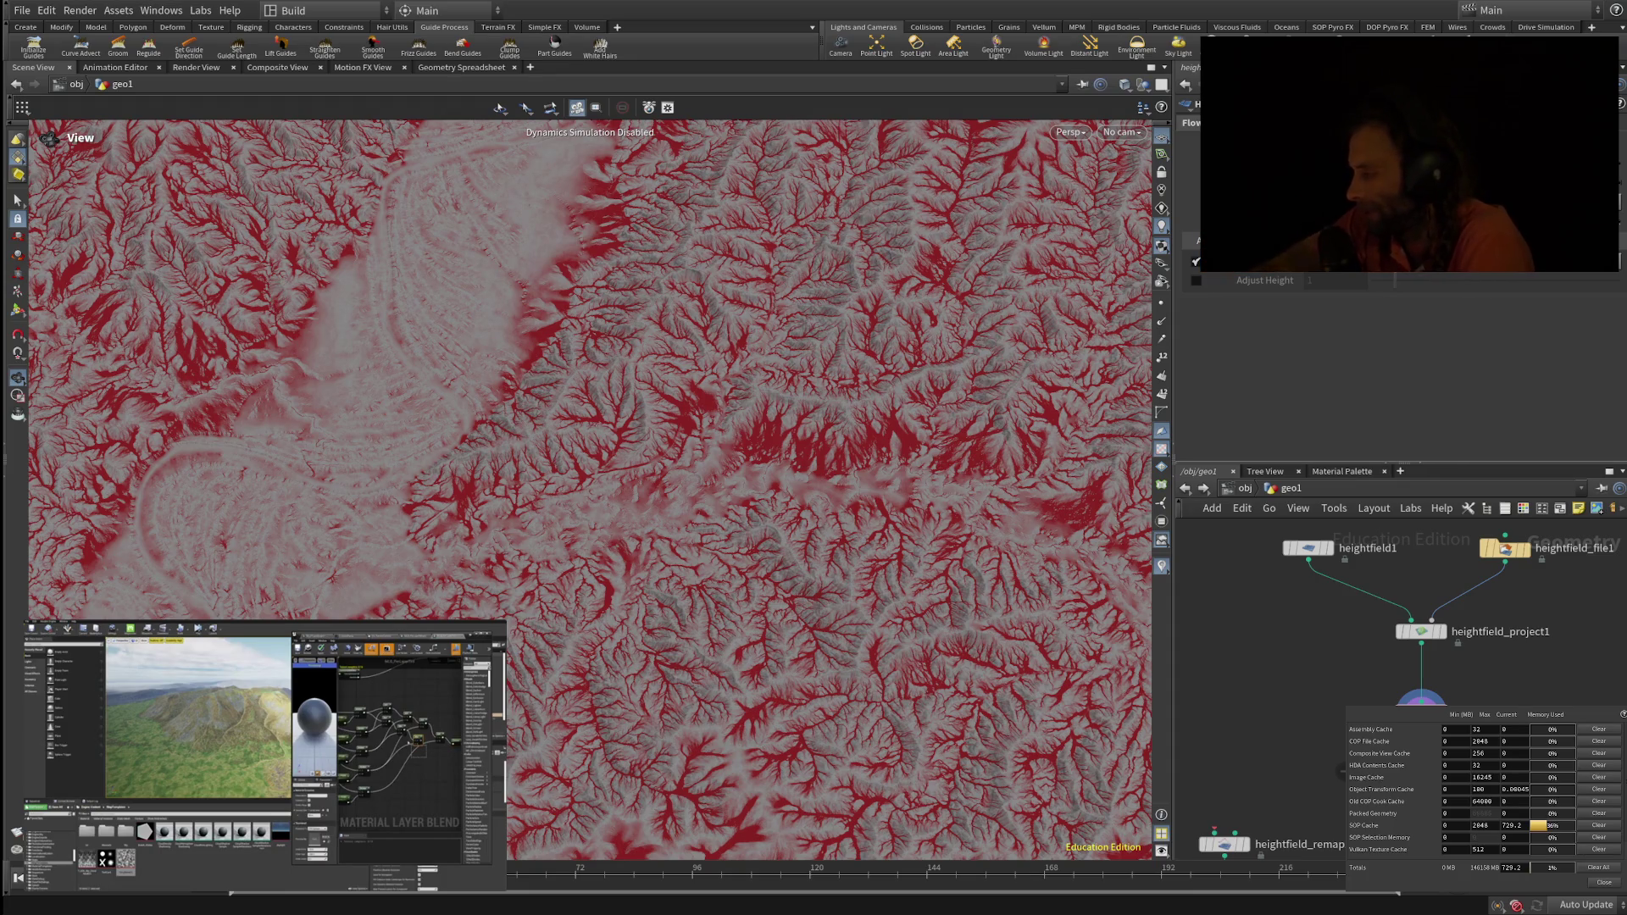
mouse_move(593, 475)
left_mouse_down()
mouse_move(611, 449)
mouse_move(611, 322)
left_mouse_up()
scroll(590, 509, "up", 5)
scroll(591, 492, "up", 5)
left_click_drag(590, 492, 591, 398)
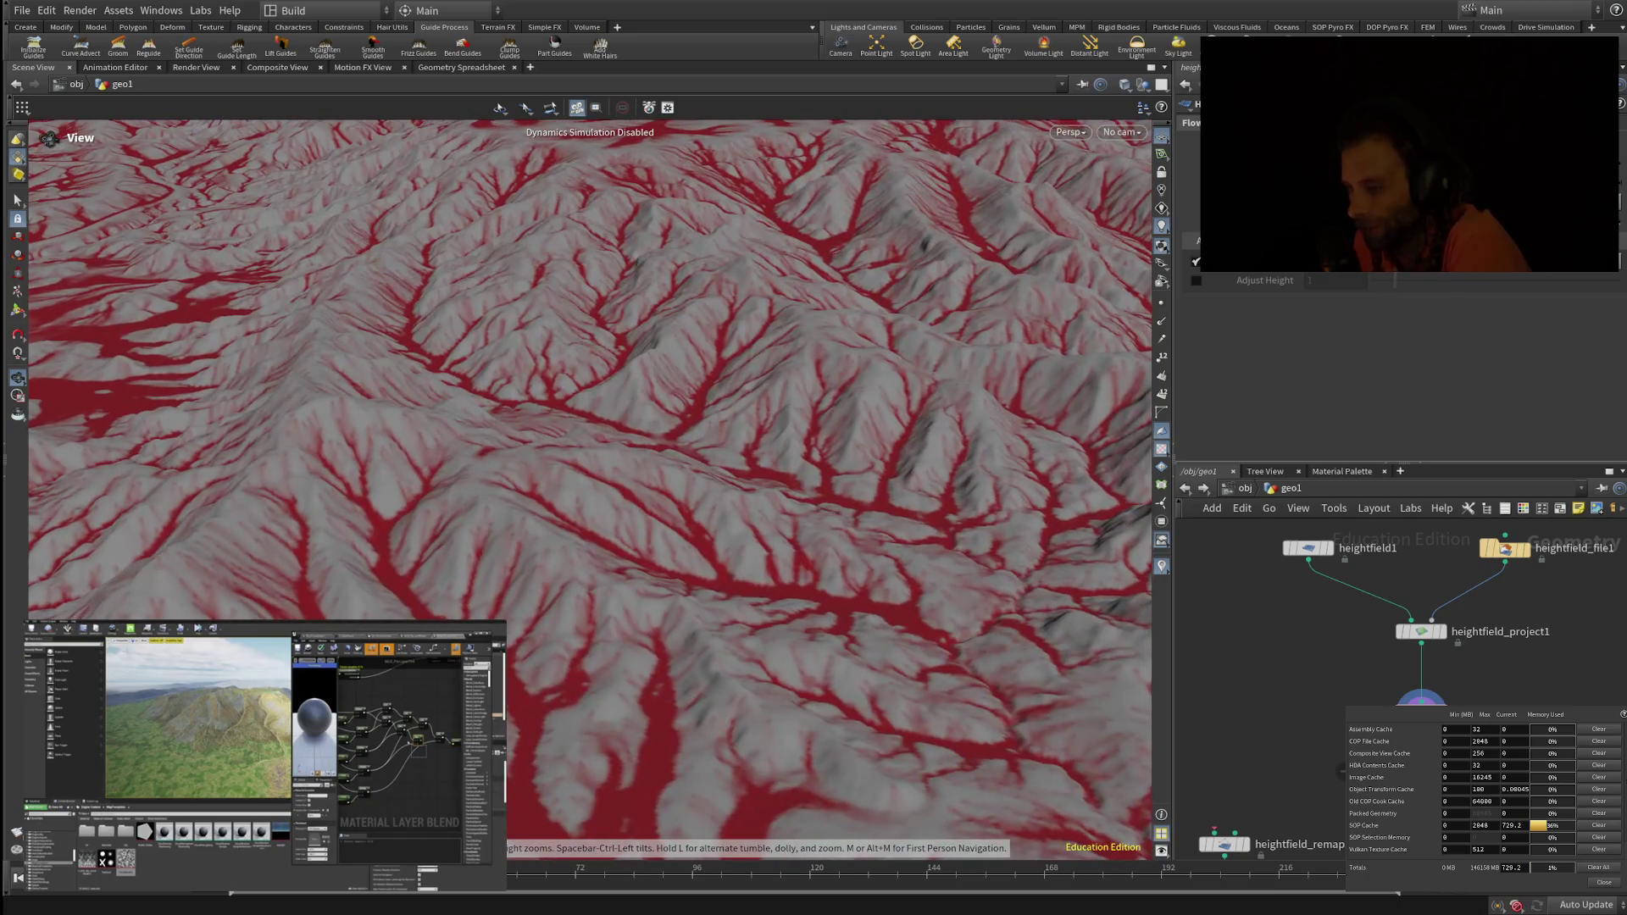
scroll(591, 492, "down", 5)
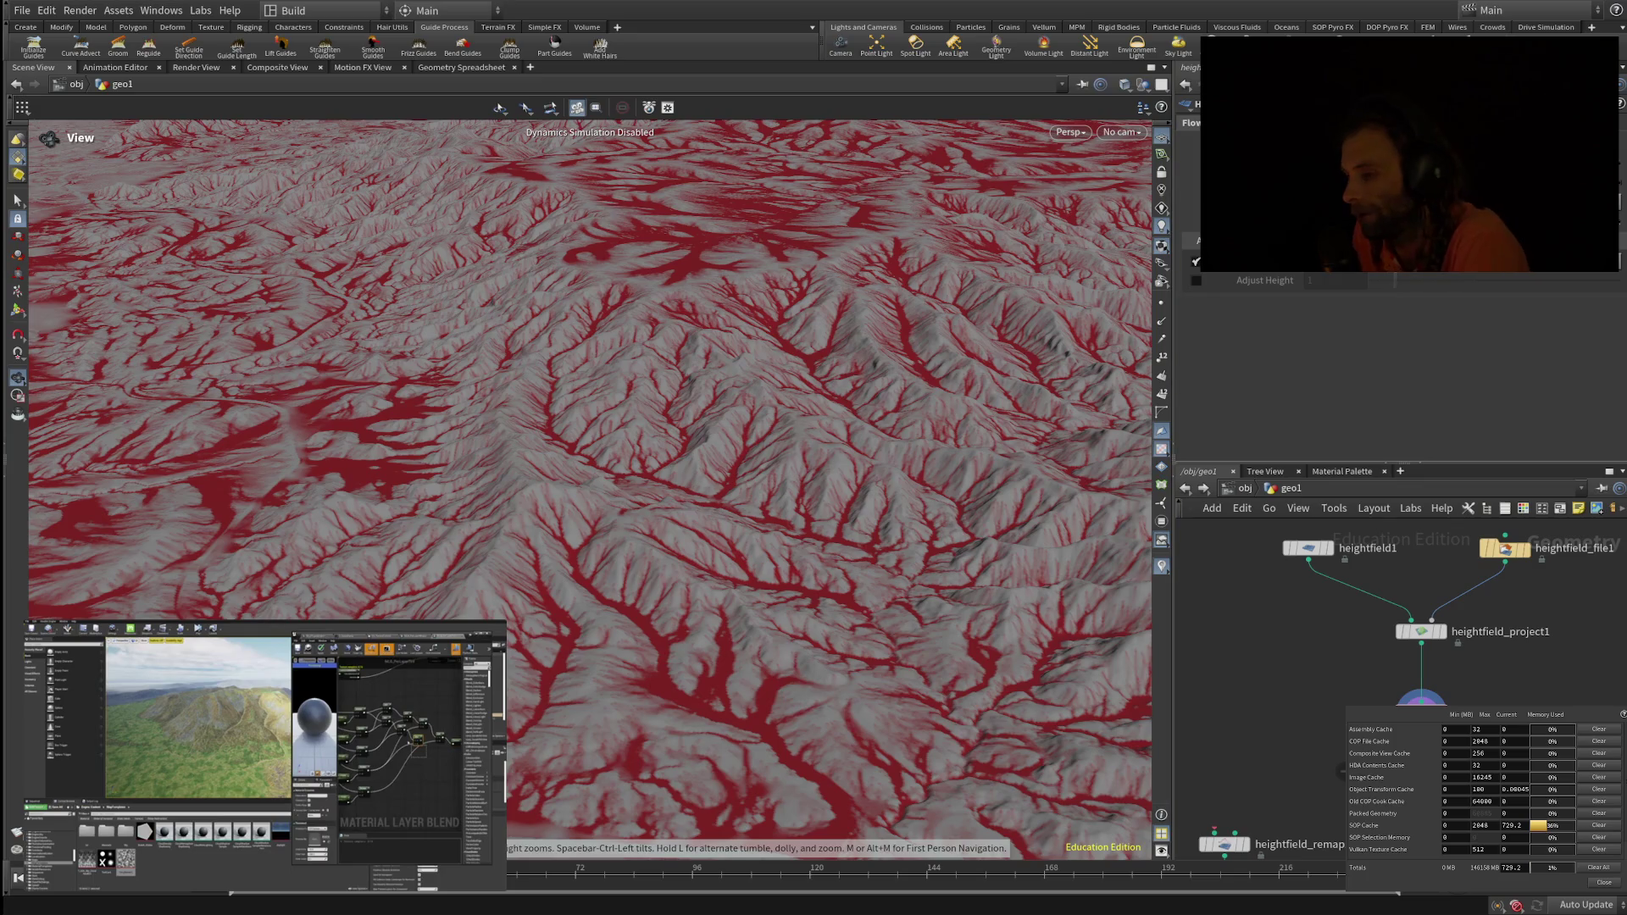
middle_click_drag(1398, 678, 1358, 549)
scroll(1475, 679, "up", 3)
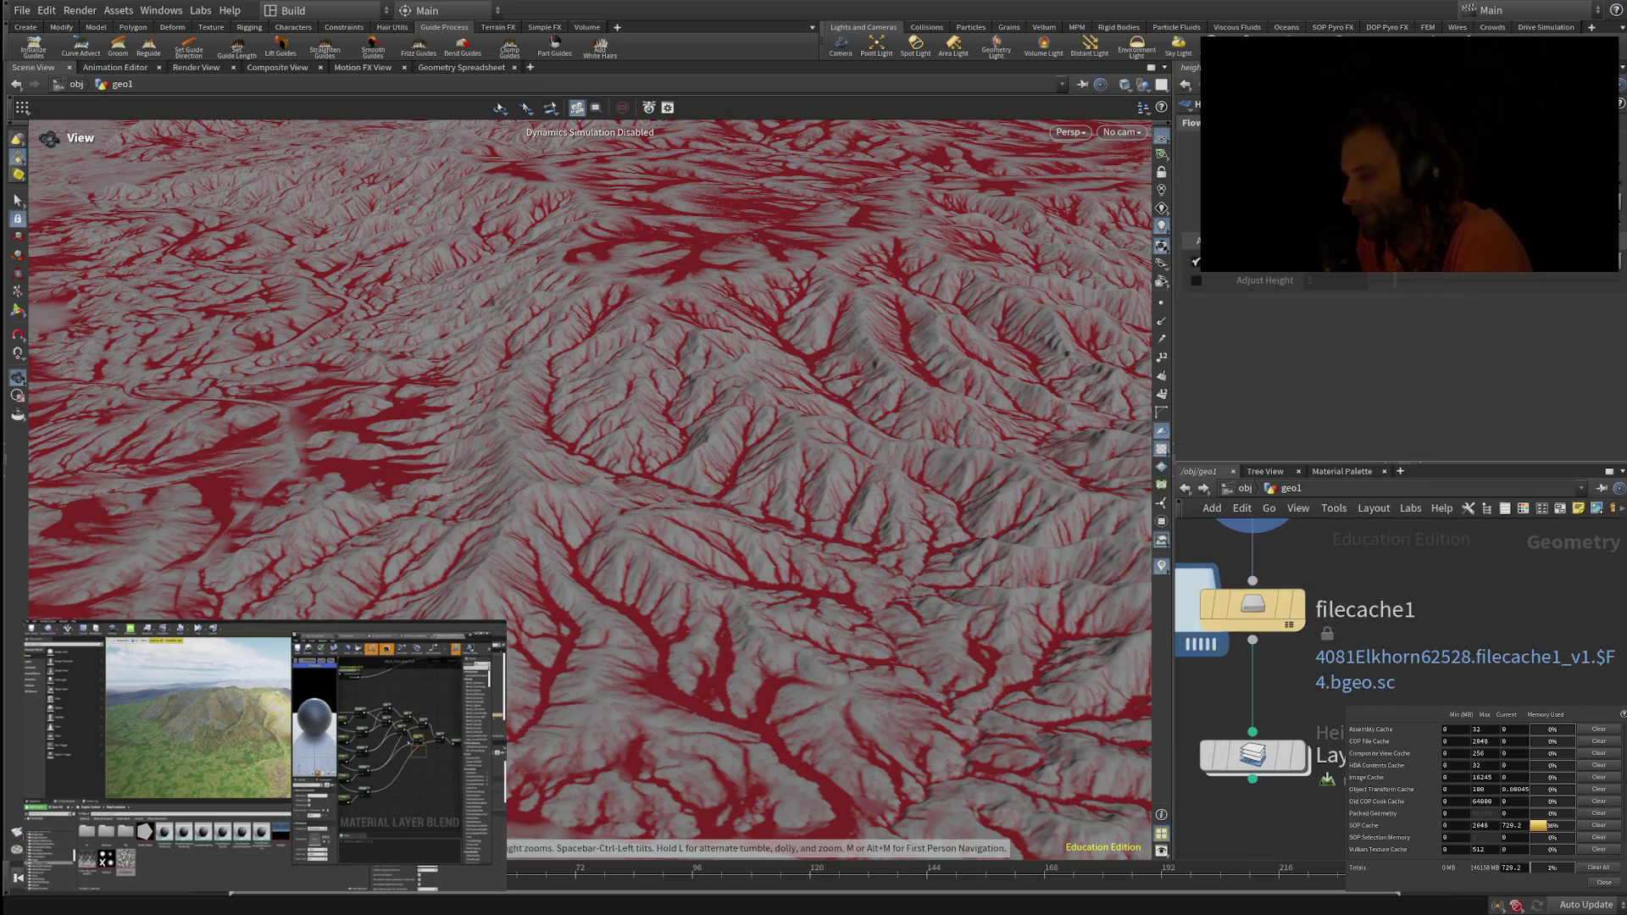
middle_click_drag(1356, 636, 1457, 641)
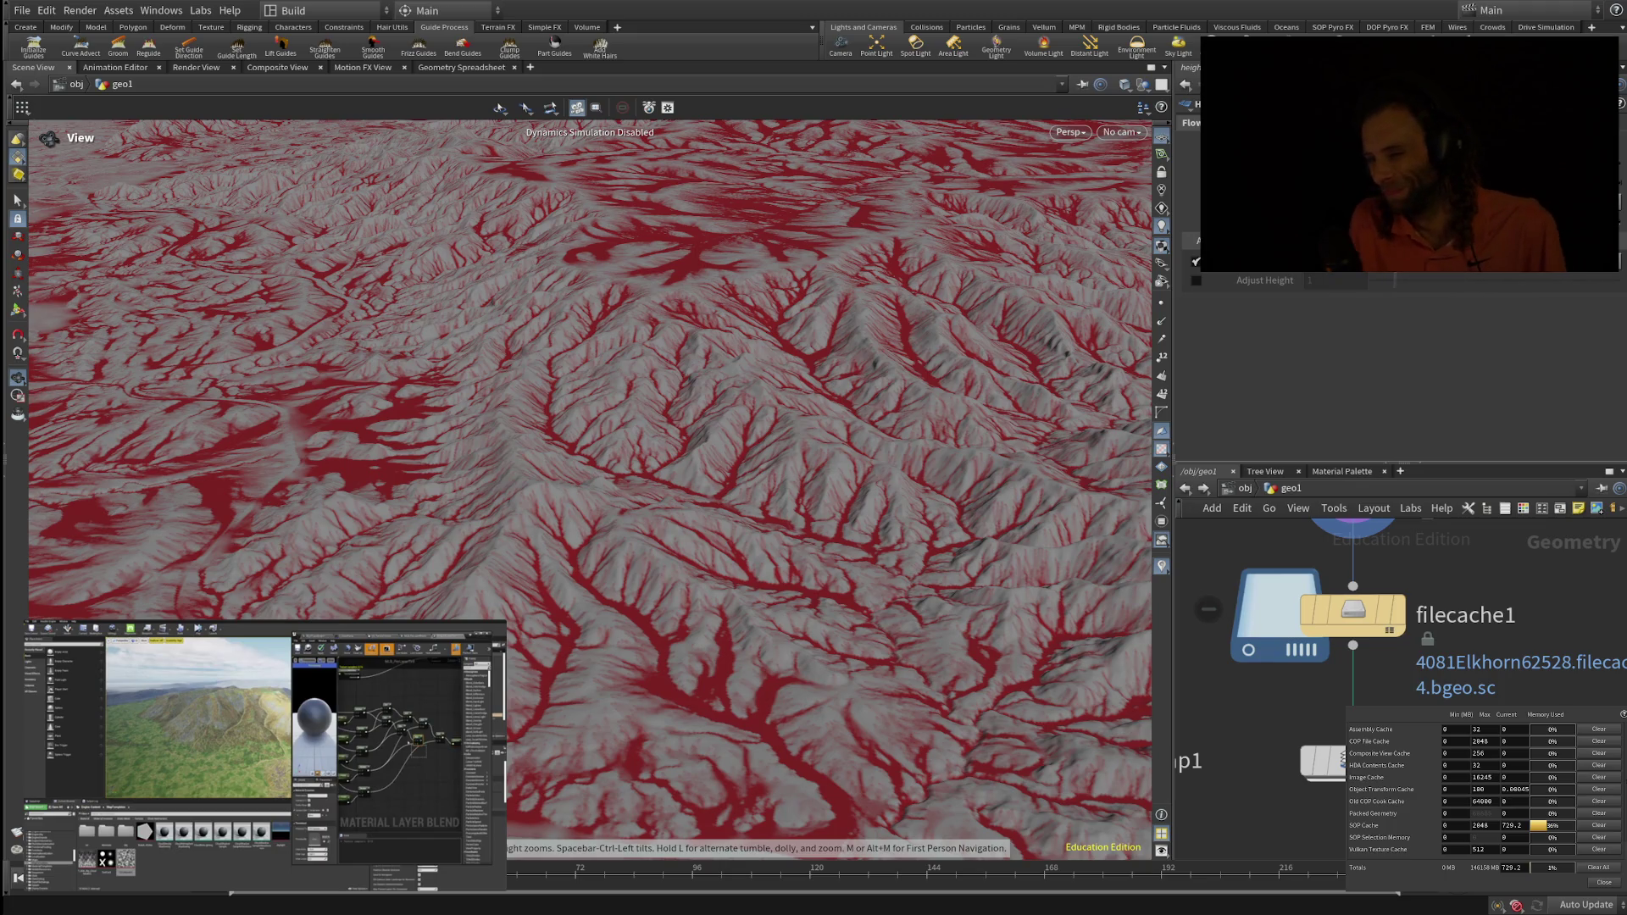
mouse_move(1408, 663)
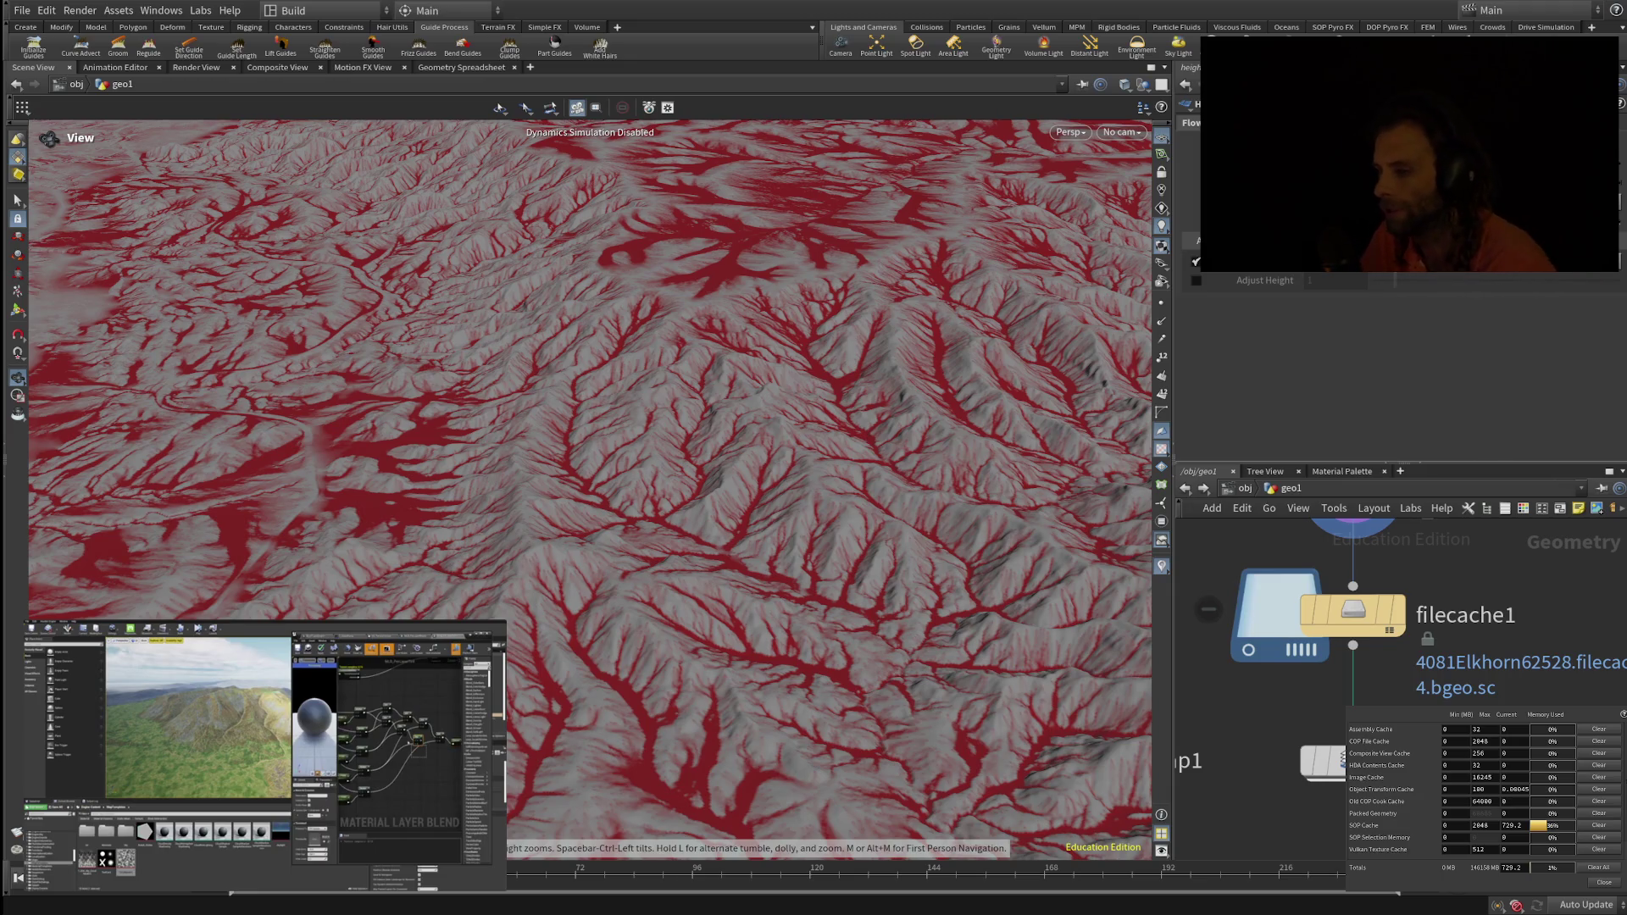
scroll(590, 491, "up", 5)
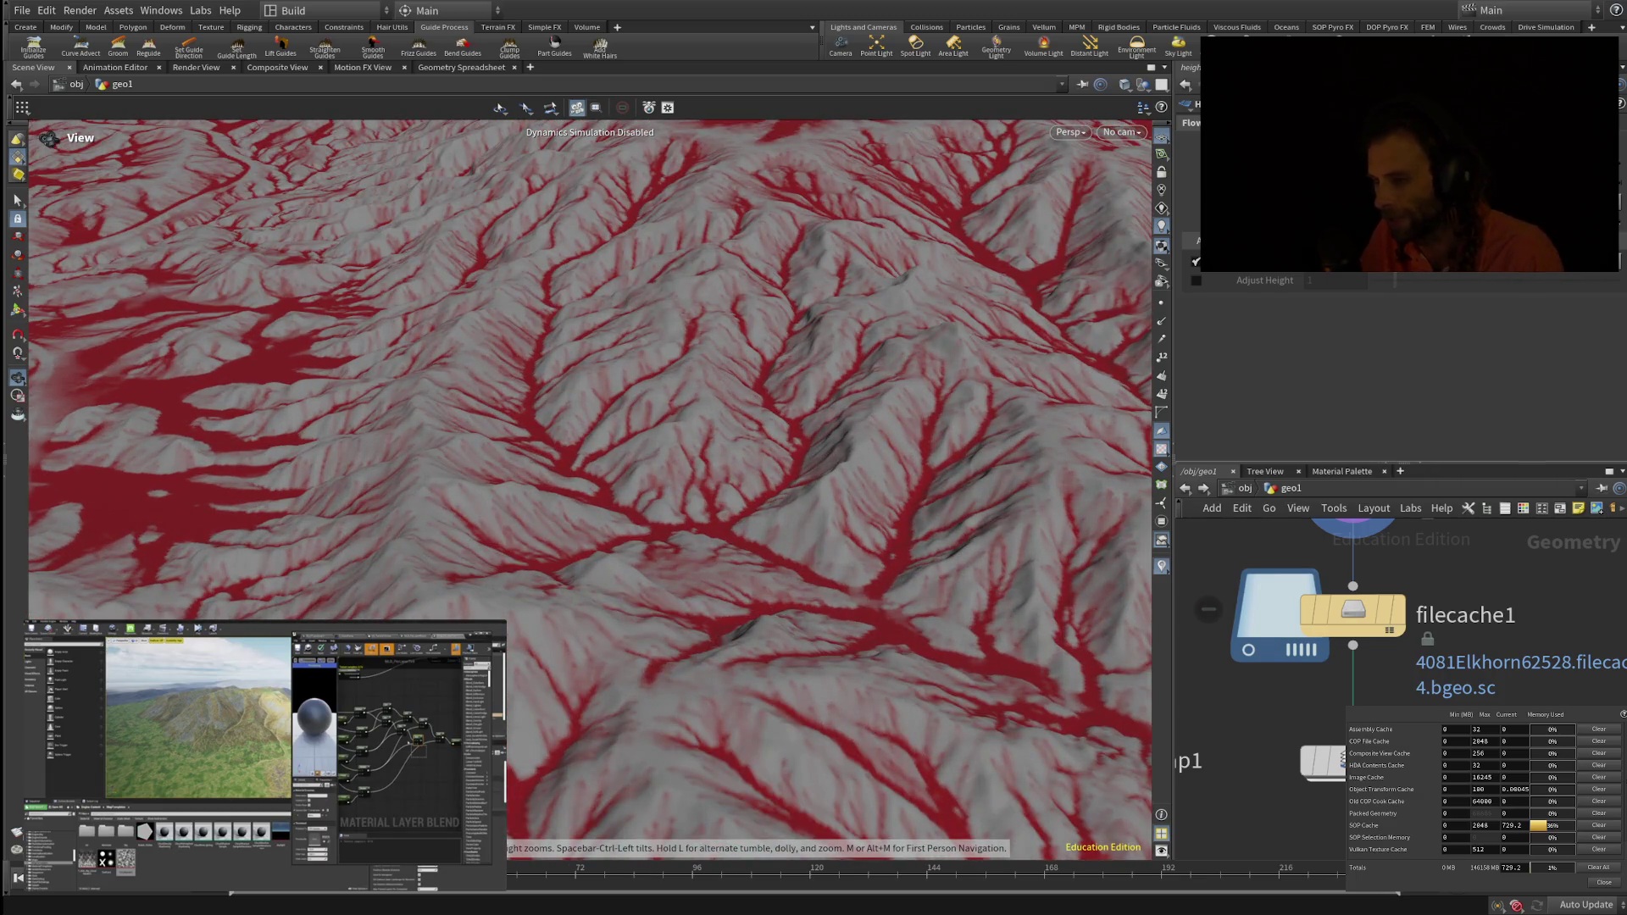
scroll(589, 491, "up", 3)
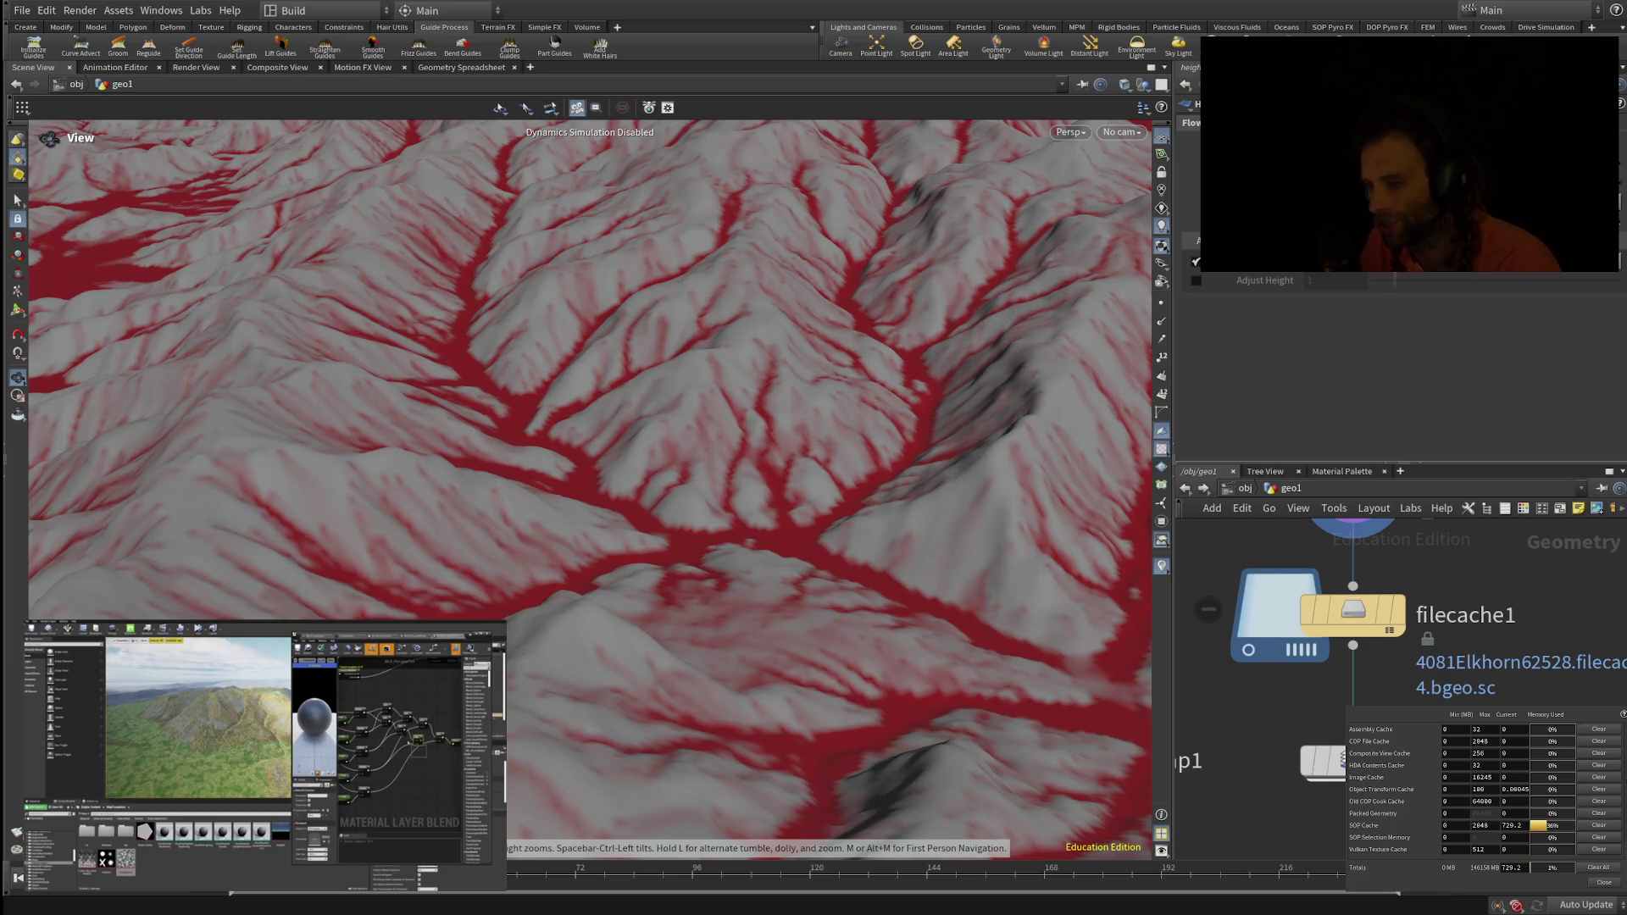
left_click_drag(590, 593, 589, 415)
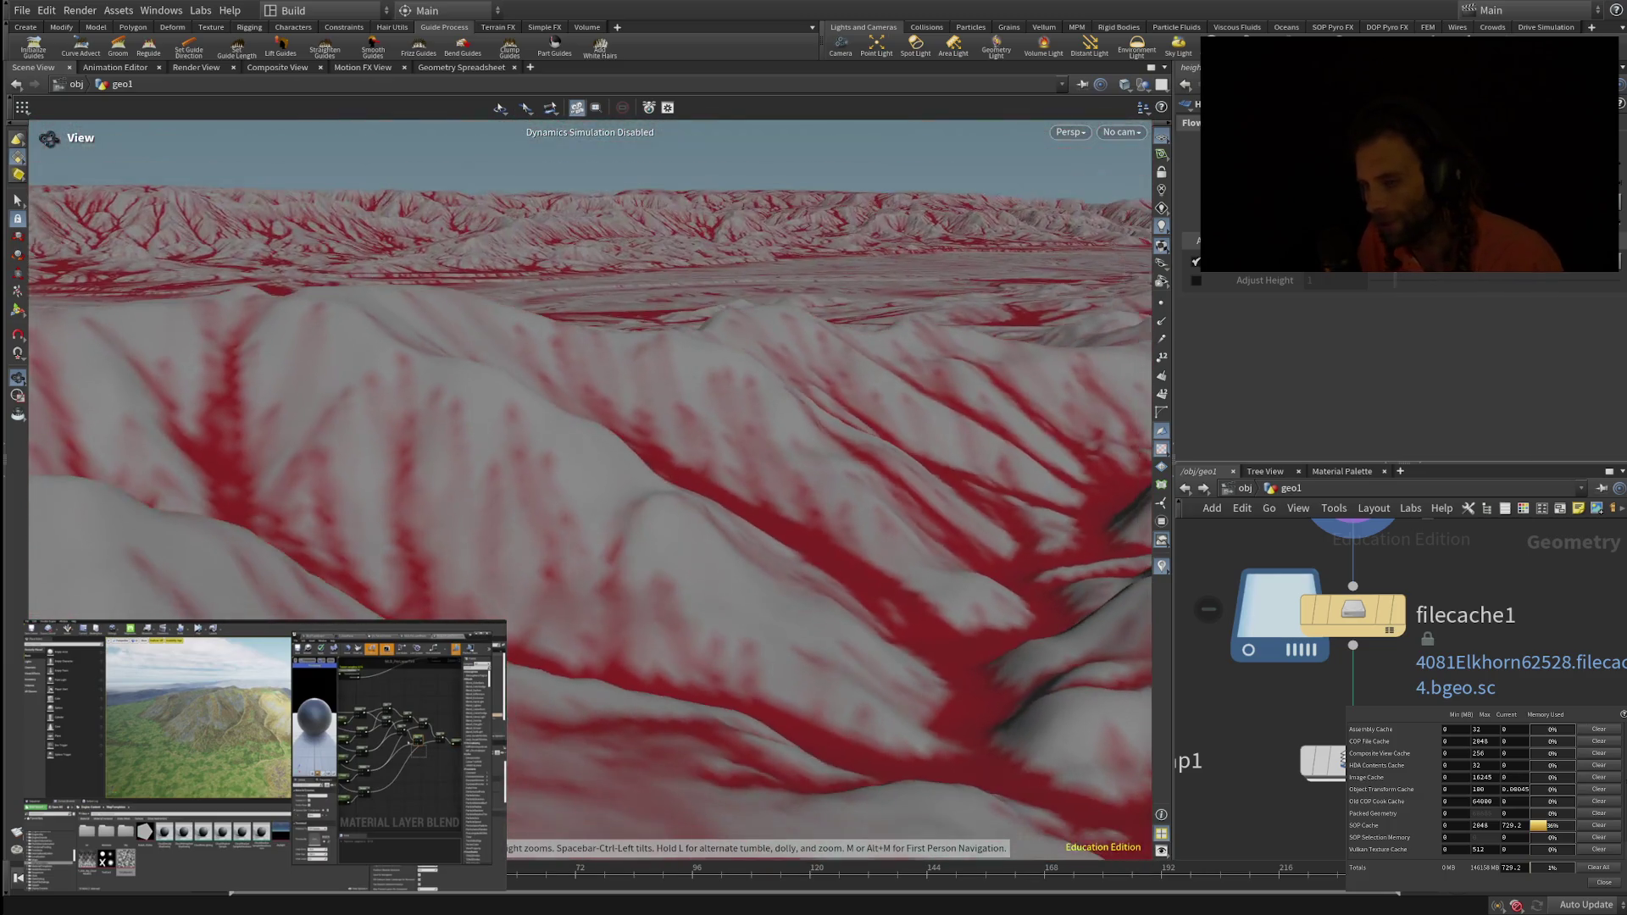
scroll(590, 491, "down", 5)
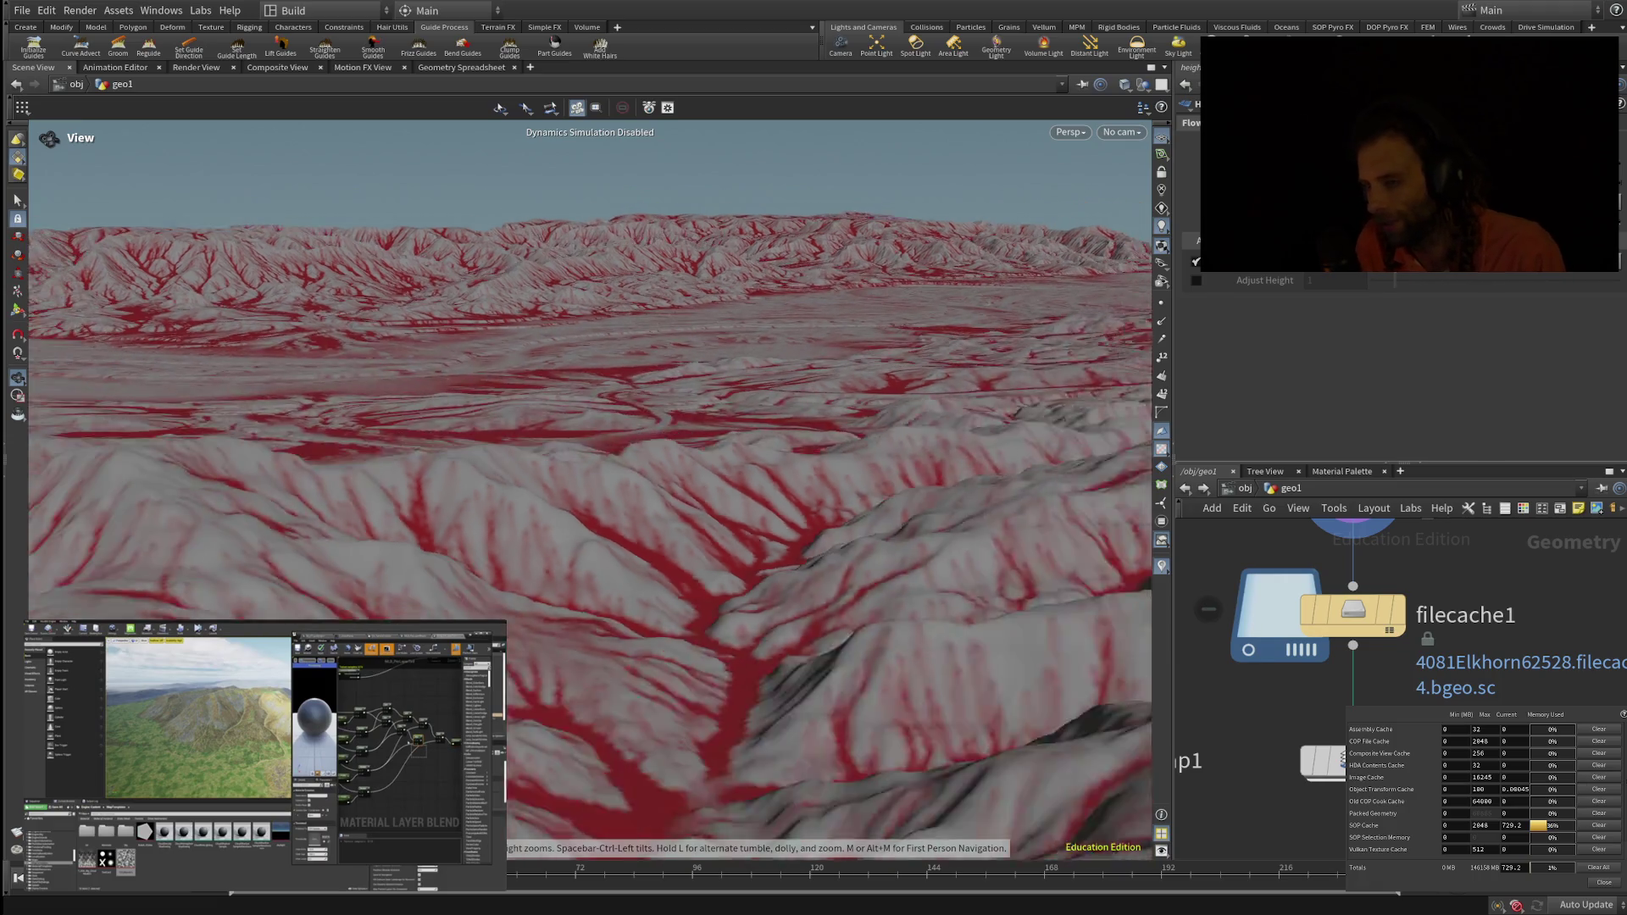
left_click_drag(590, 415, 590, 602)
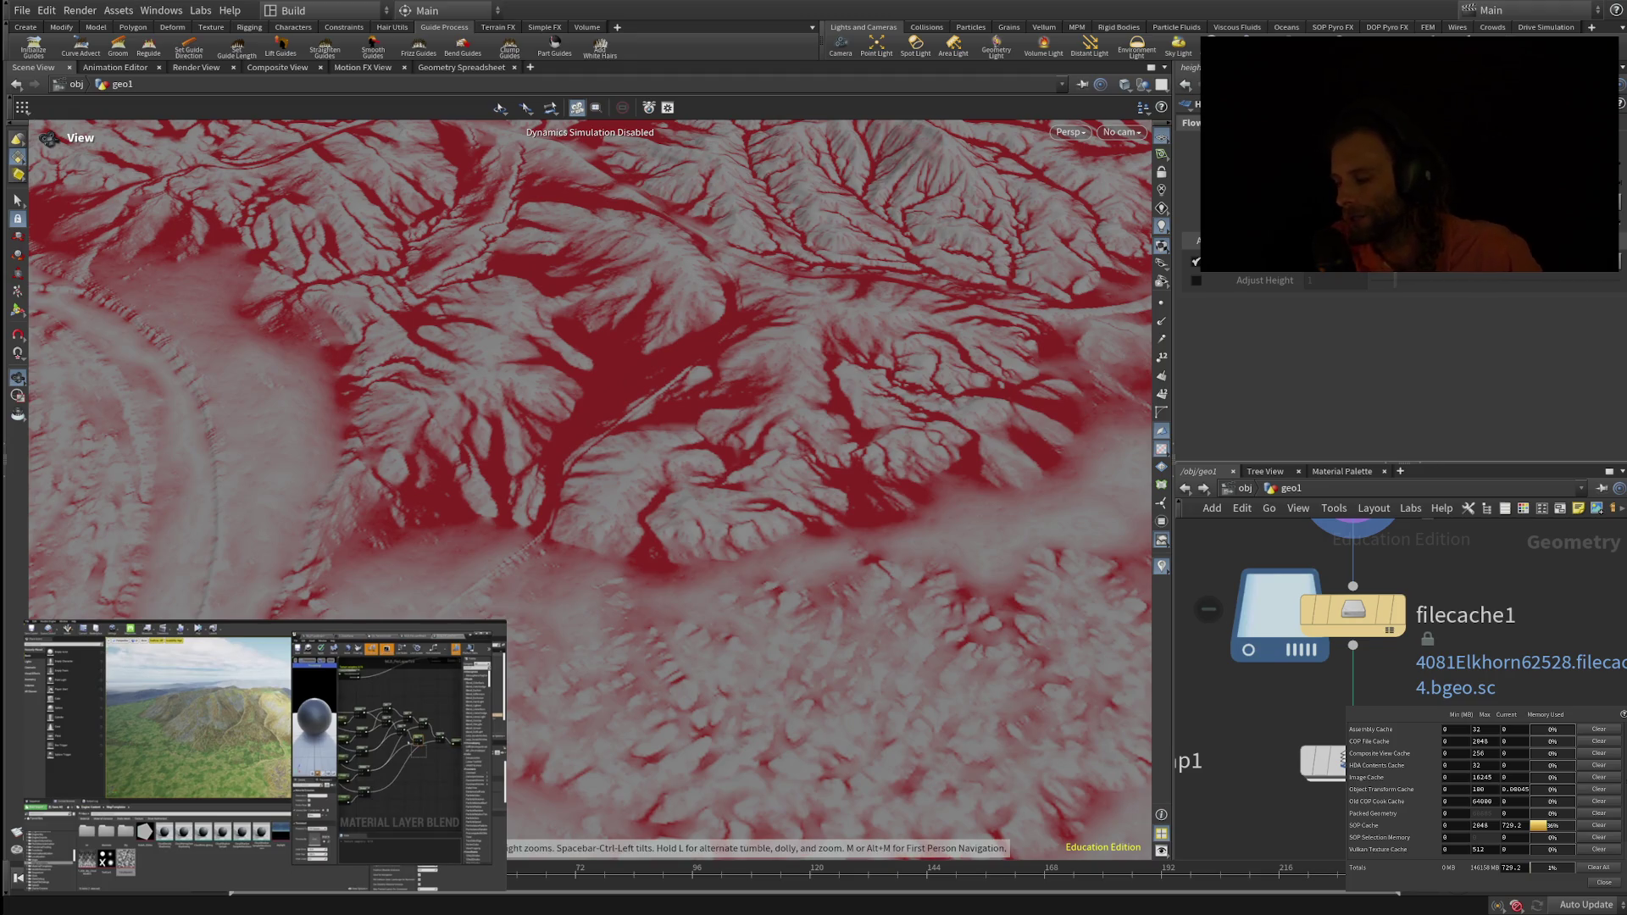
scroll(1365, 670, "down", 5)
scroll(1385, 636, "up", 5)
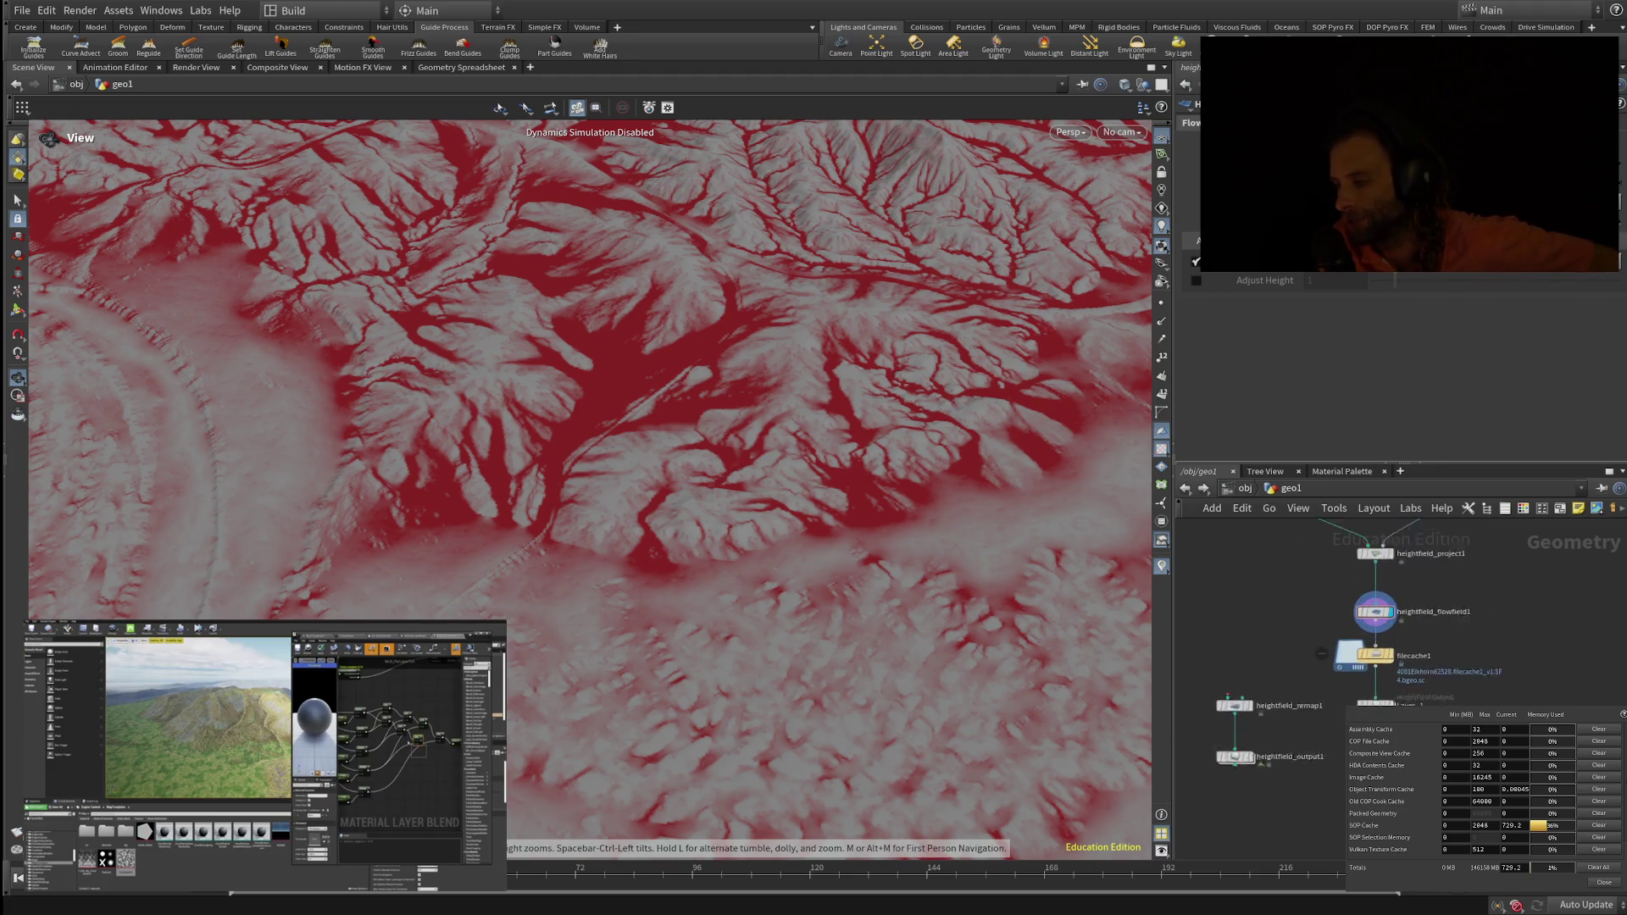
scroll(1322, 678, "down", 2)
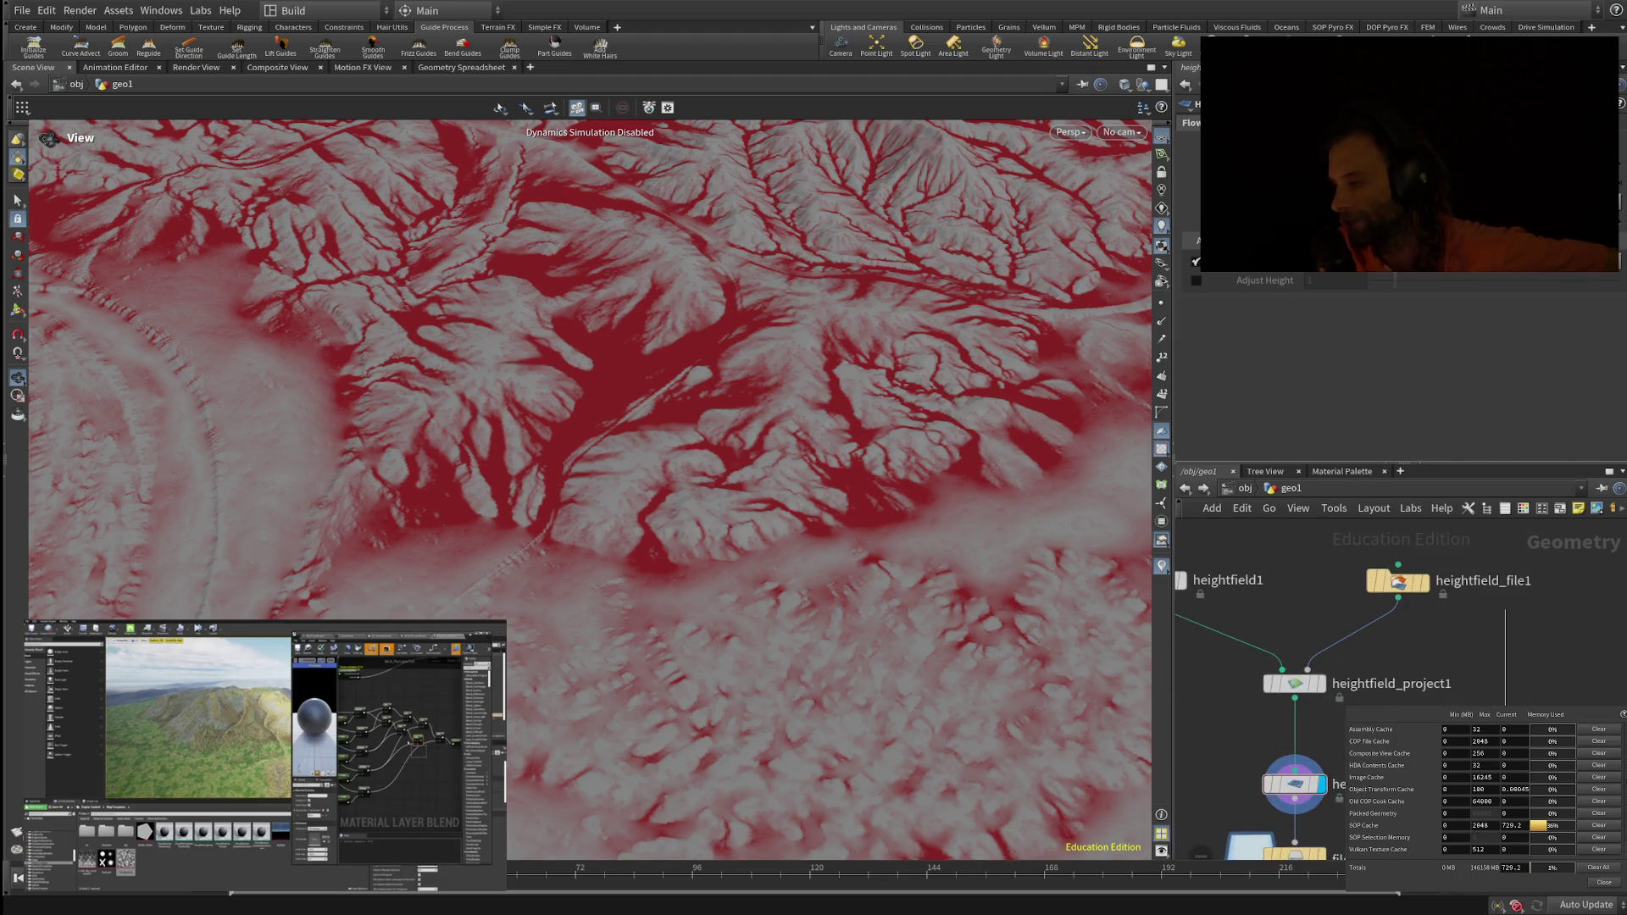
middle_click_drag(1323, 678, 1282, 608)
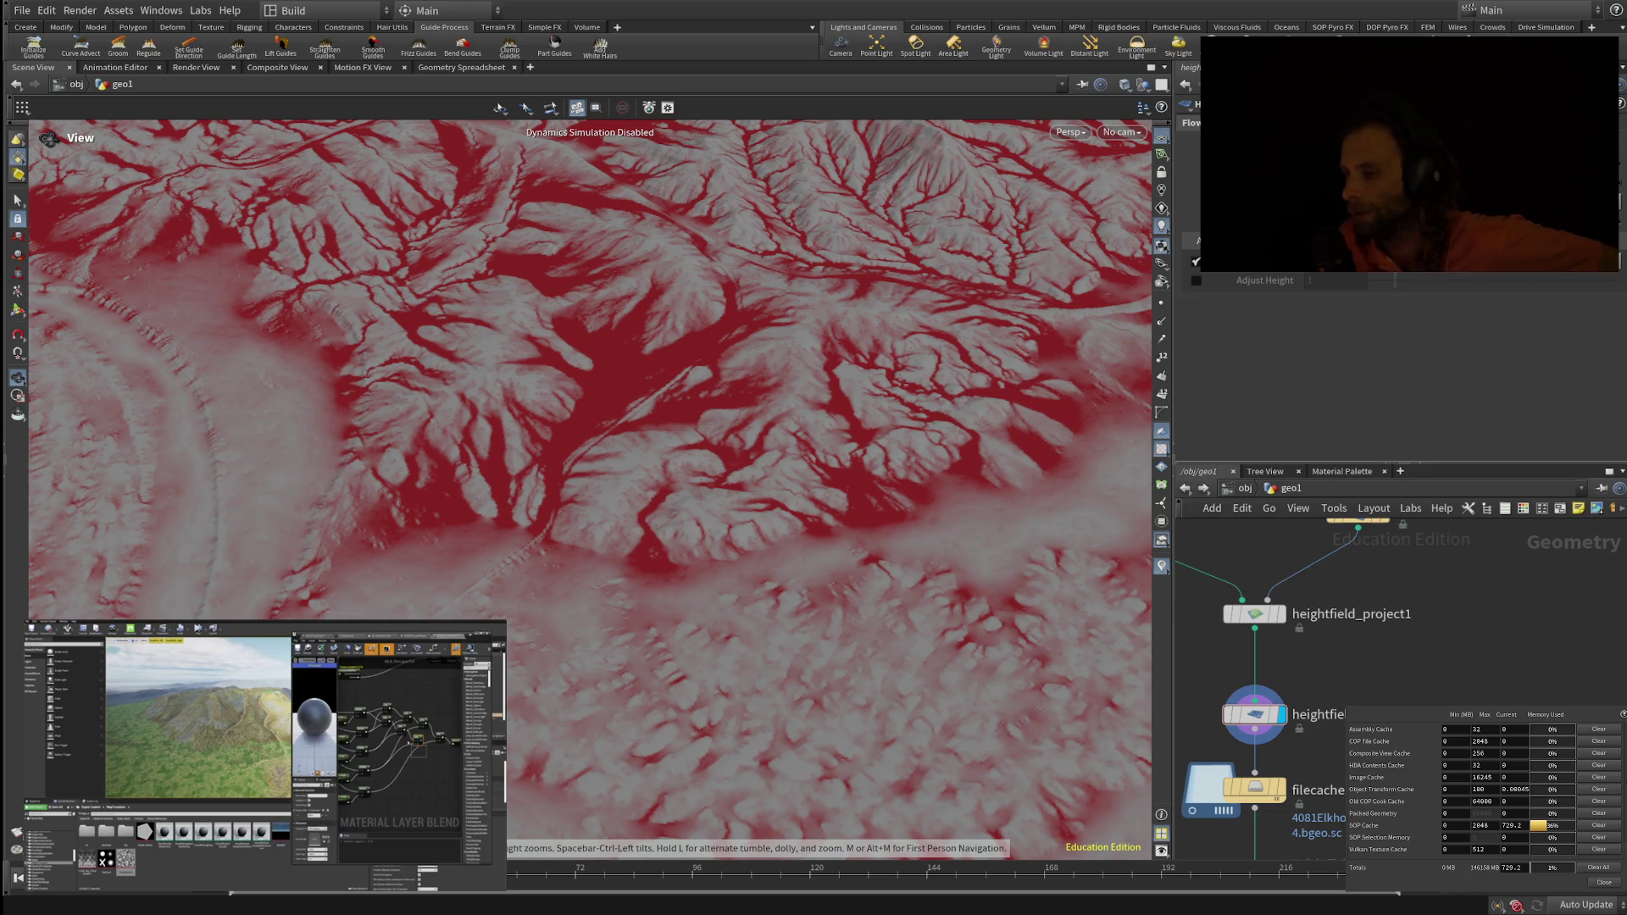
scroll(590, 424, "down", 5)
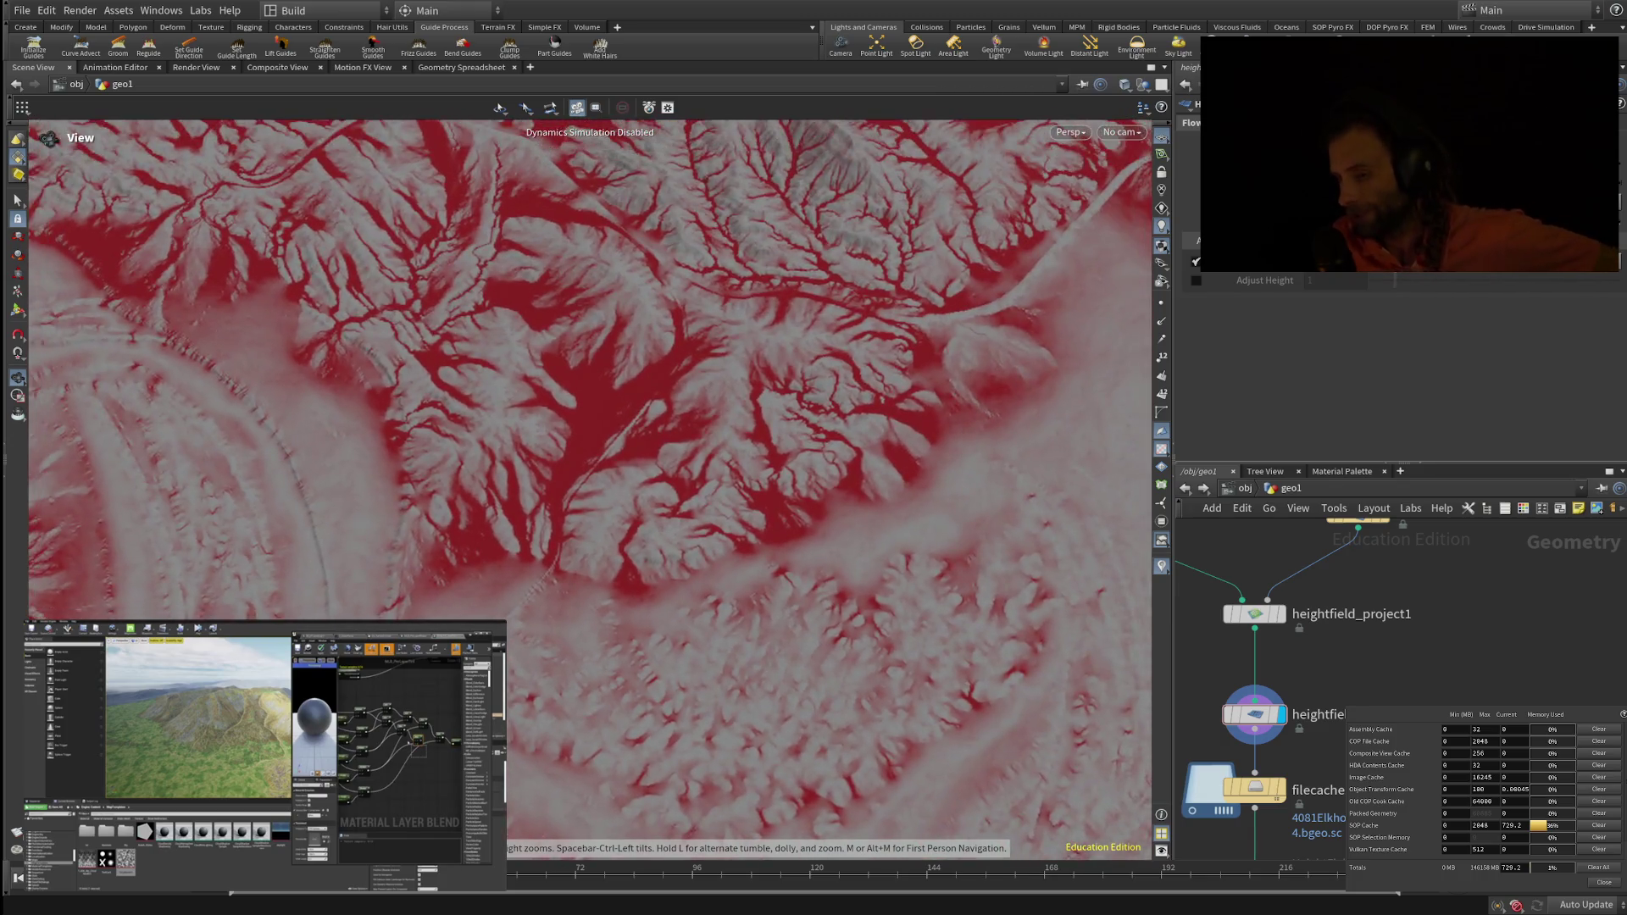
mouse_move(590, 492)
left_mouse_down()
mouse_move(542, 441)
mouse_move(584, 487)
left_mouse_up()
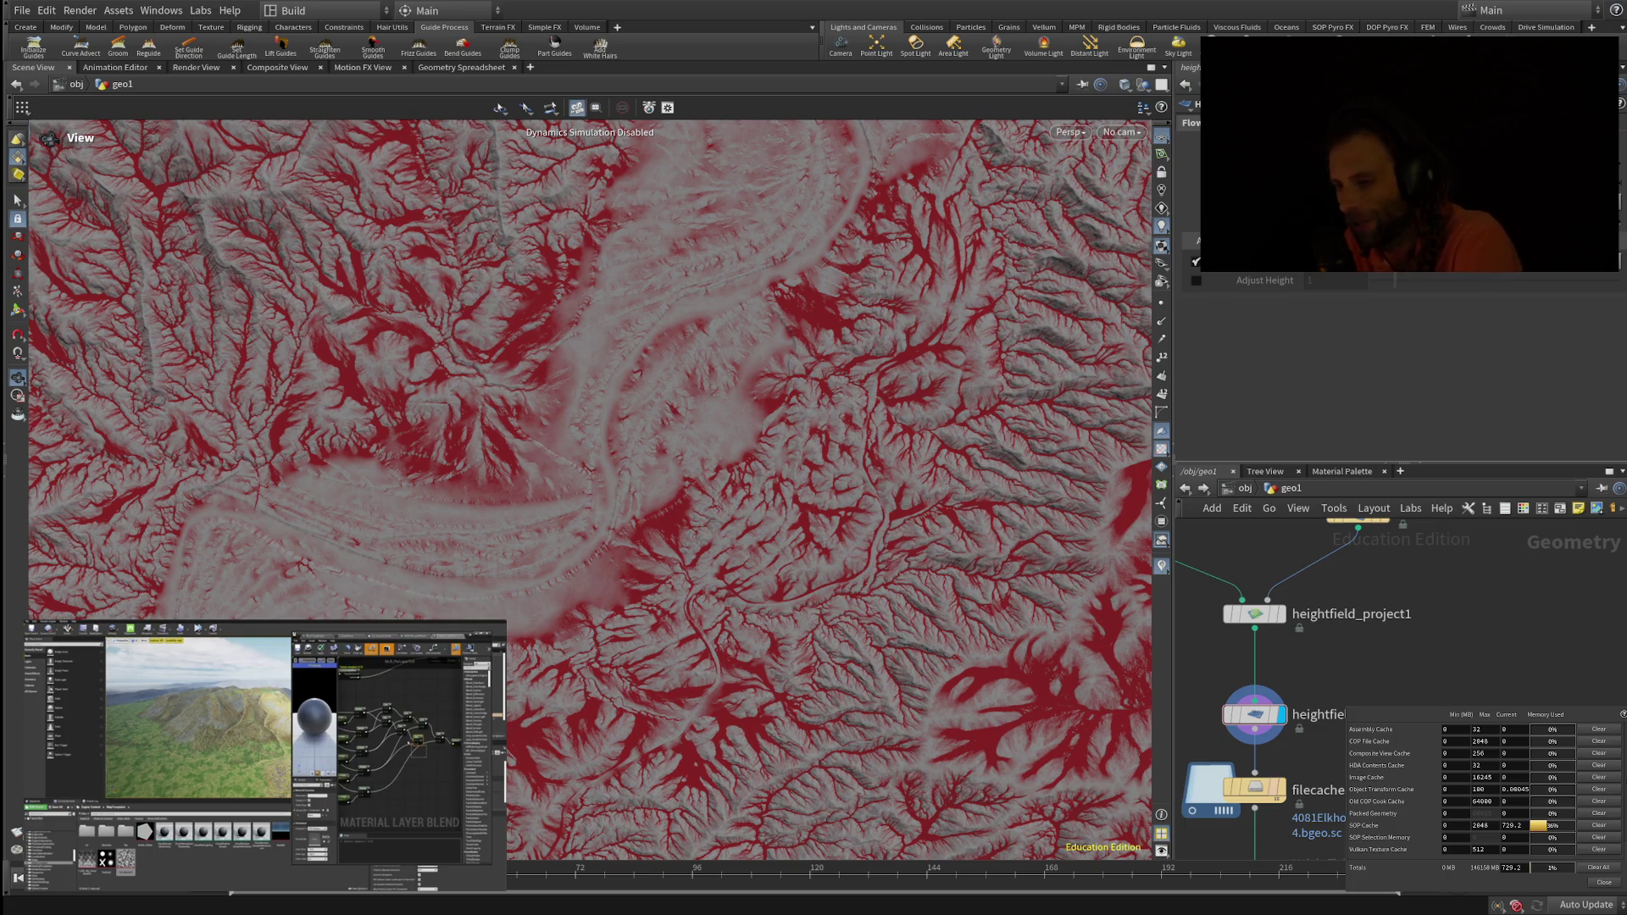
scroll(591, 490, "up", 5)
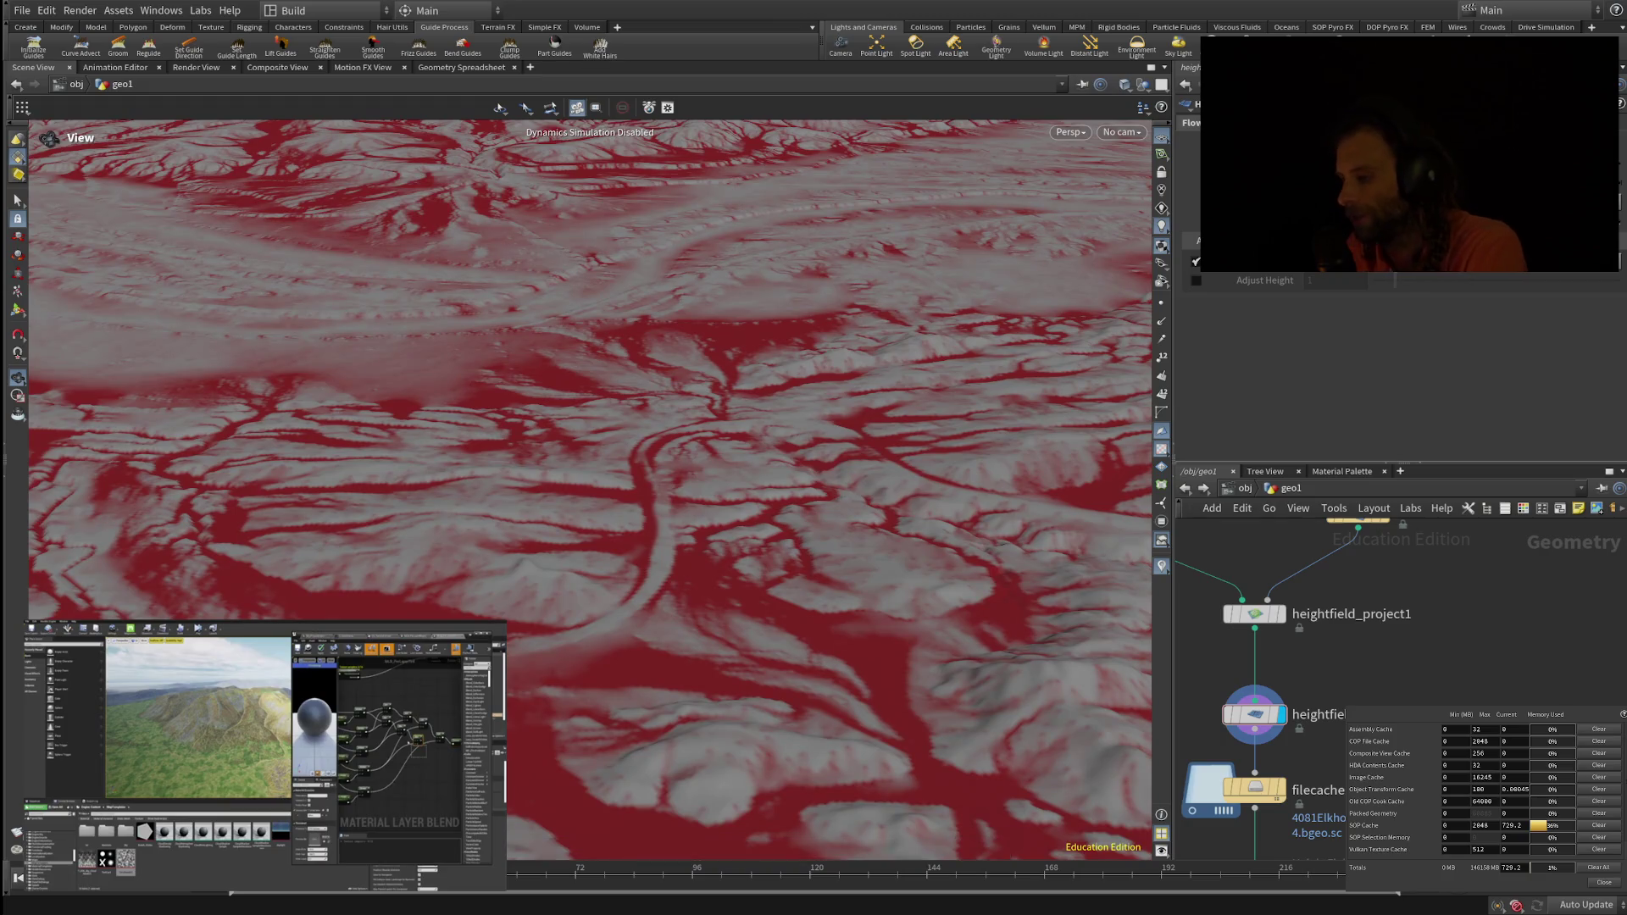
middle_click_drag(1160, 785, 1209, 731)
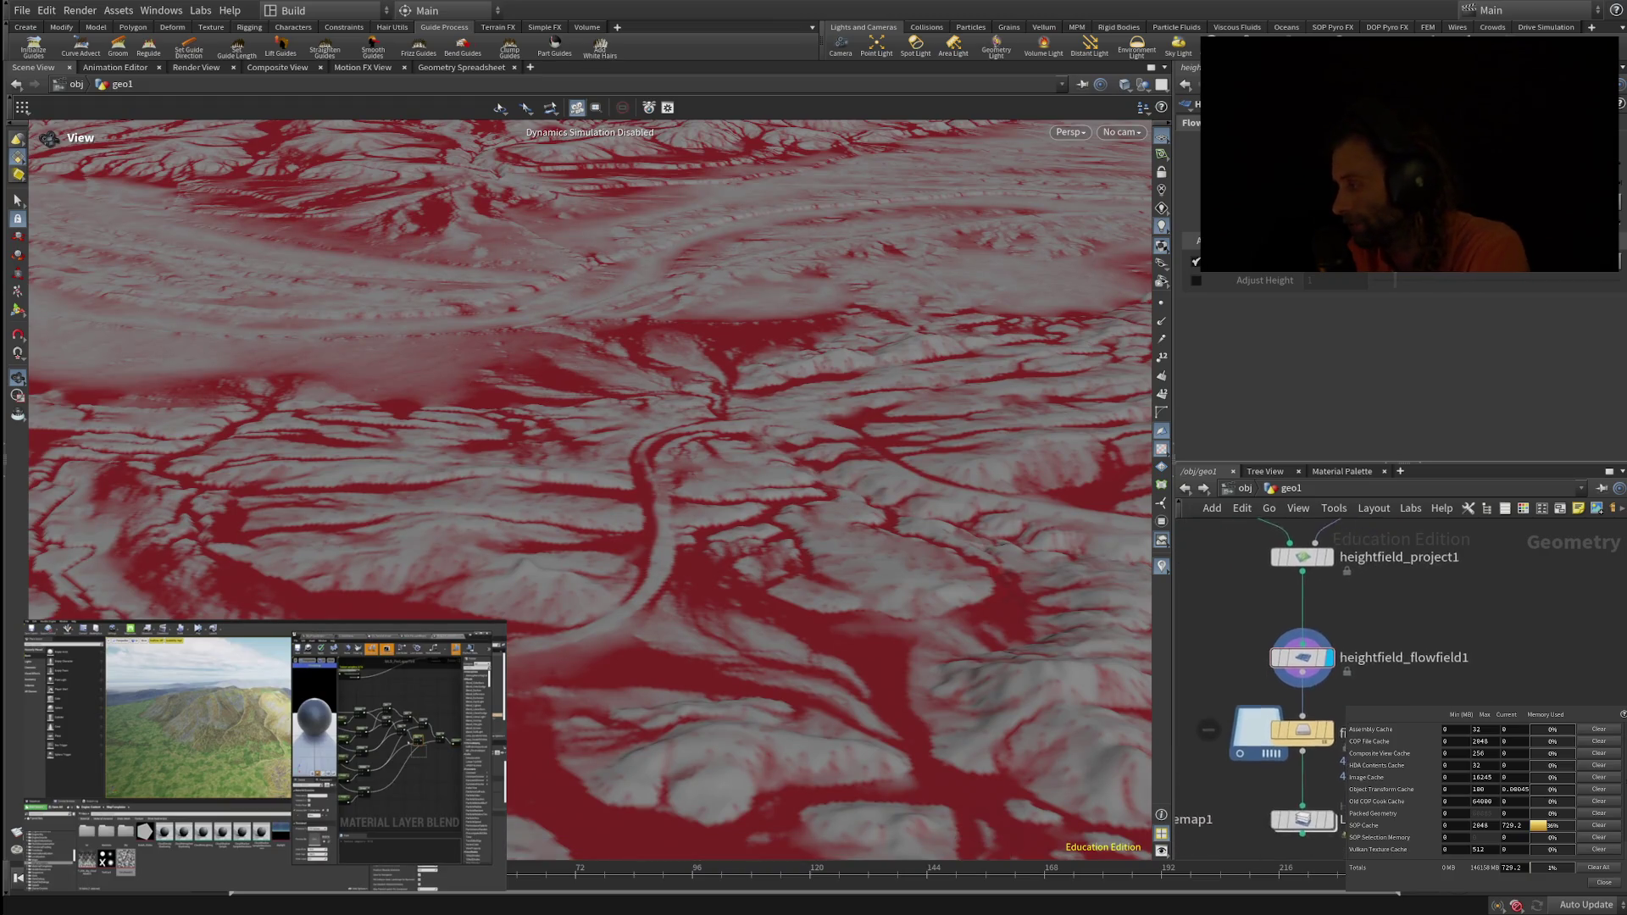
scroll(1526, 703, "up", 2)
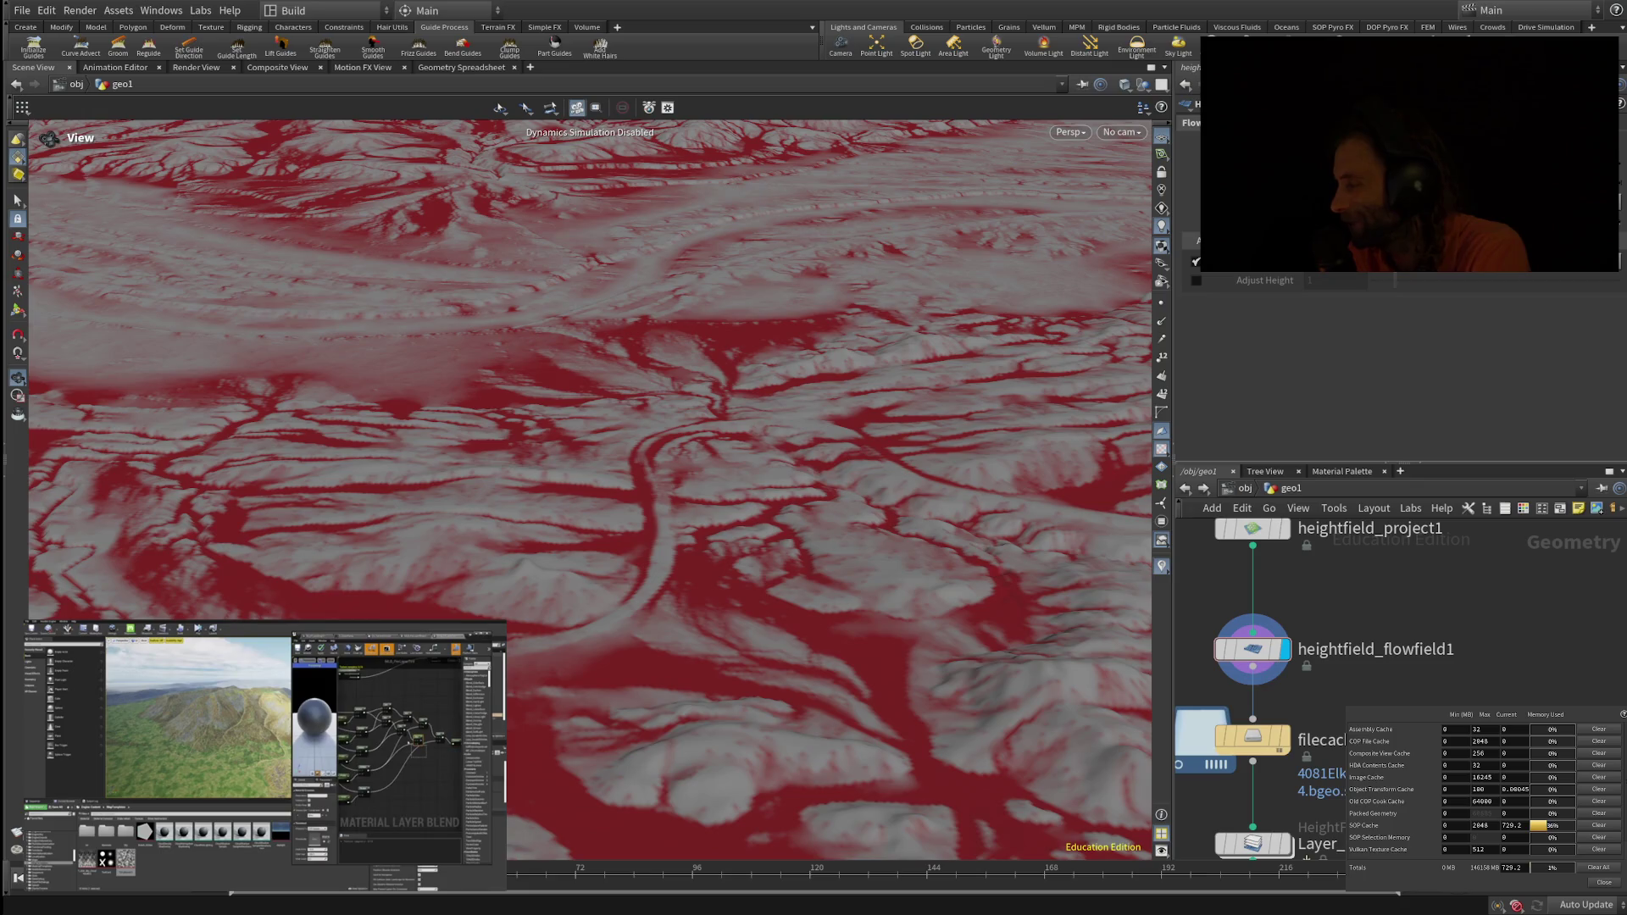
scroll(1438, 707, "down", 2)
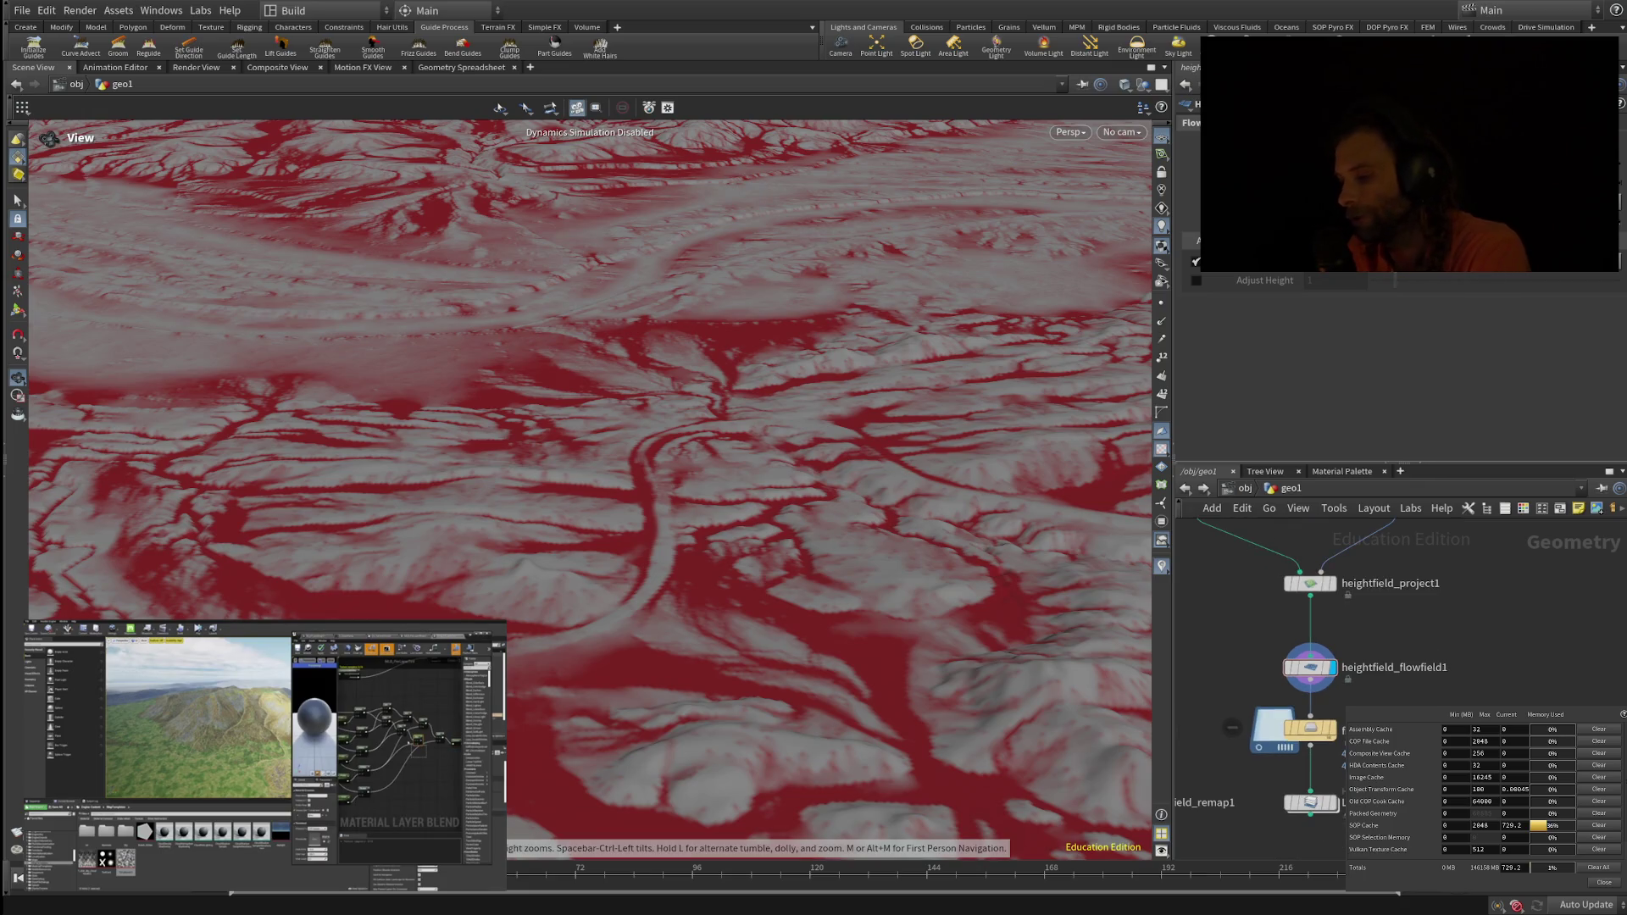
Step: Pan the network past filecache1 to show heightfield1 and heightfield_project1 above the flowfield
mouse_move(1309, 667)
mouse_move(1309, 667)
middle_mouse_down()
mouse_move(1391, 647)
mouse_move(1486, 579)
middle_mouse_up()
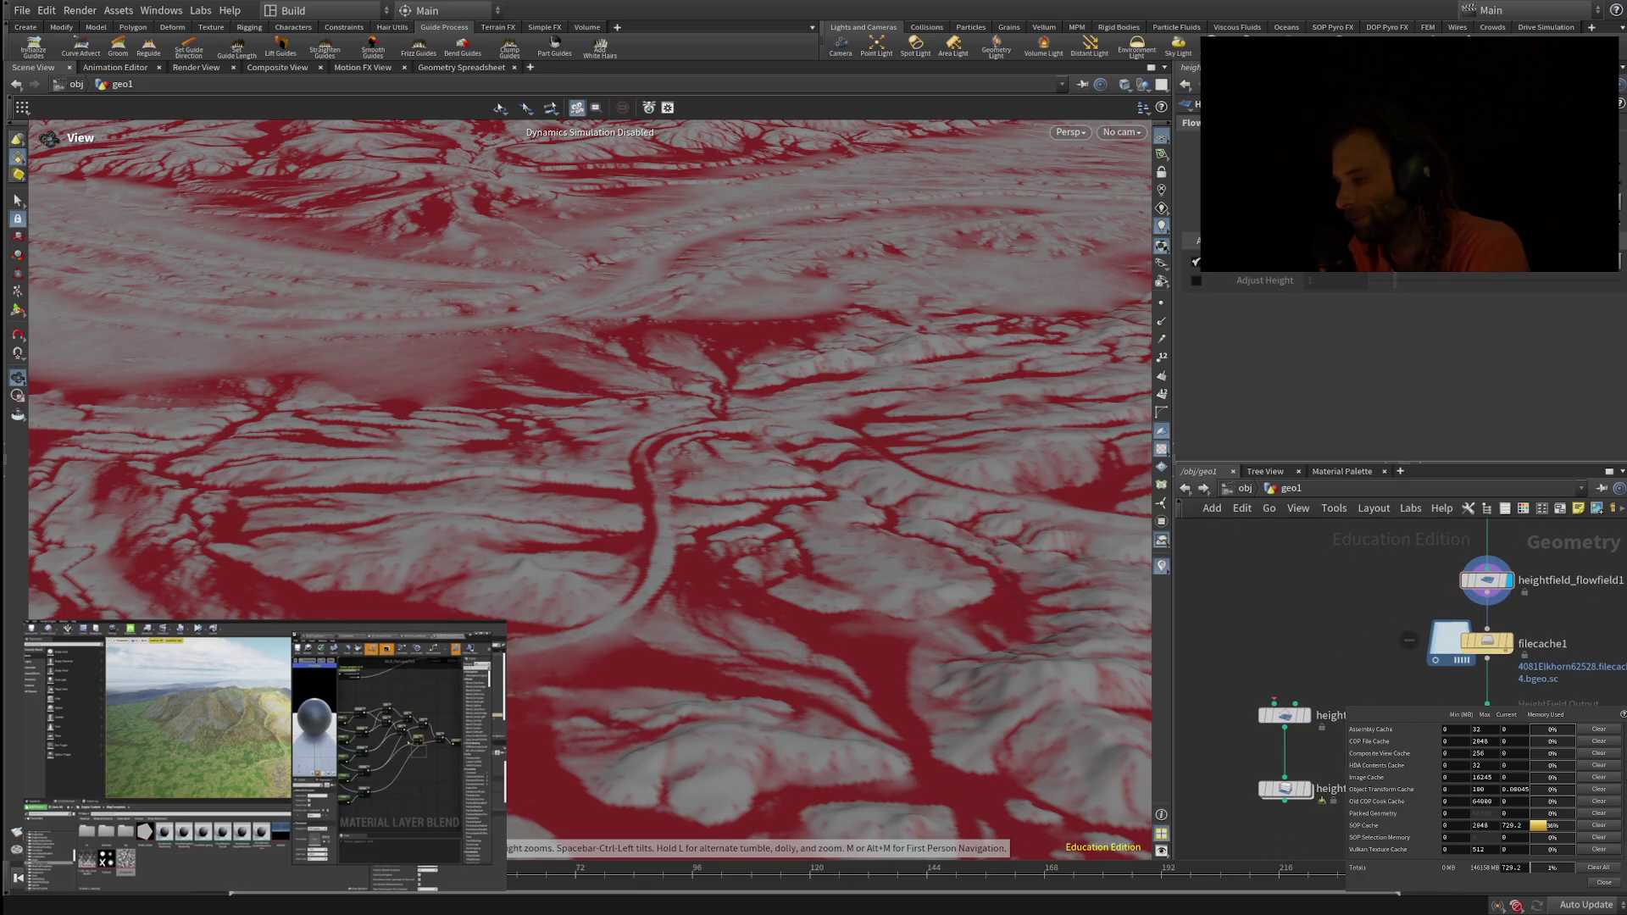
middle_click_drag(1486, 580, 1499, 651)
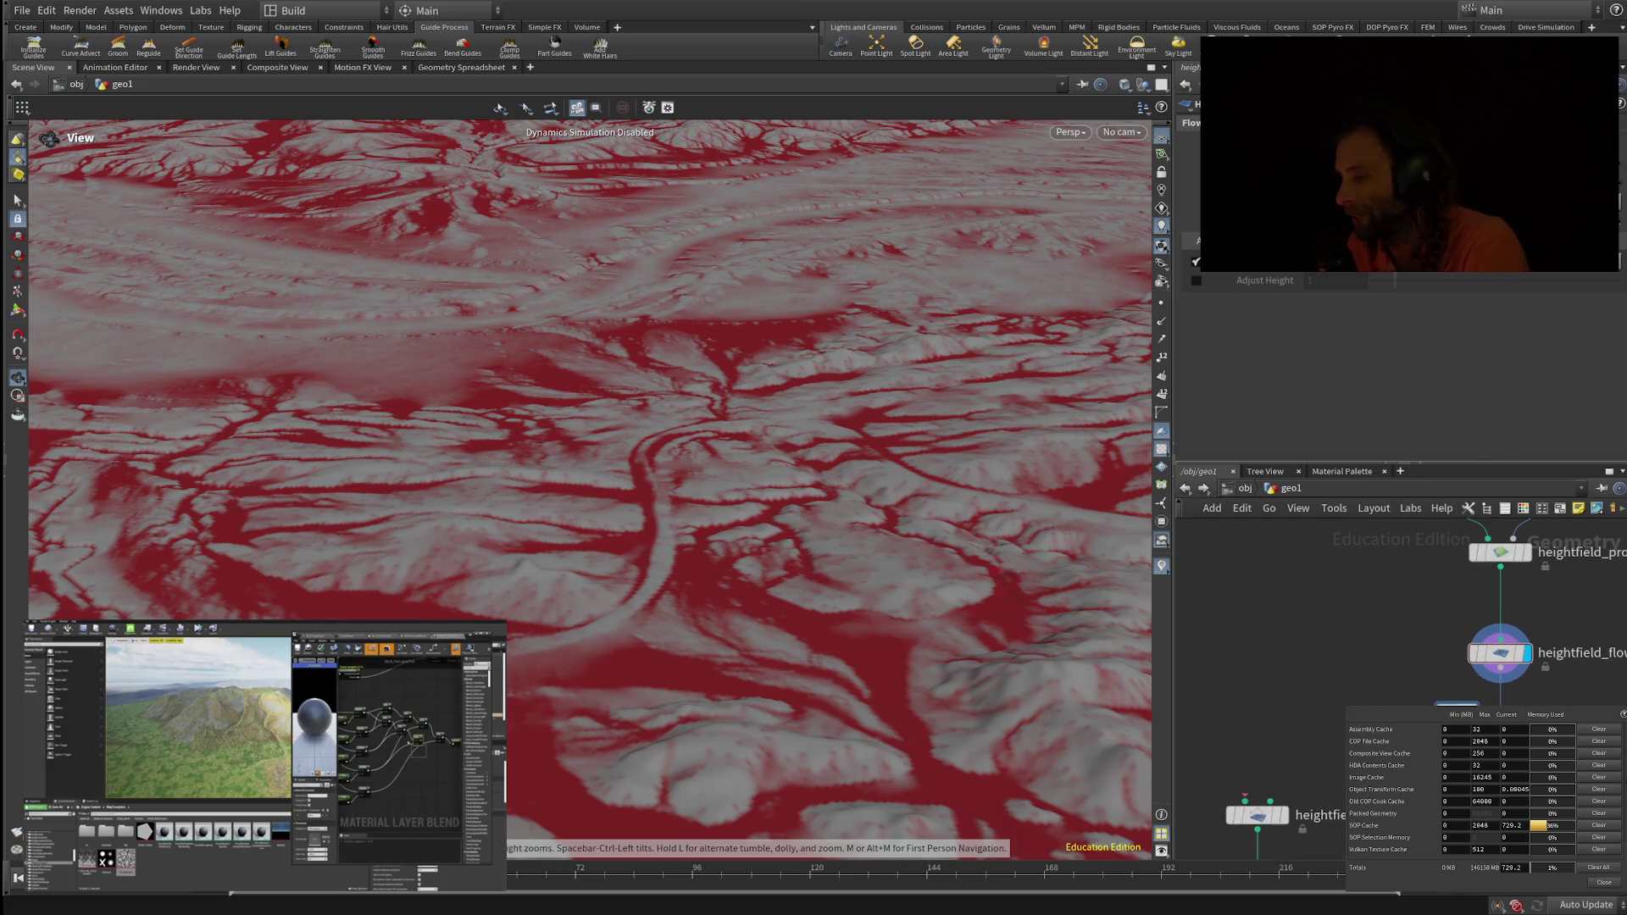
middle_click_drag(1498, 652, 1420, 770)
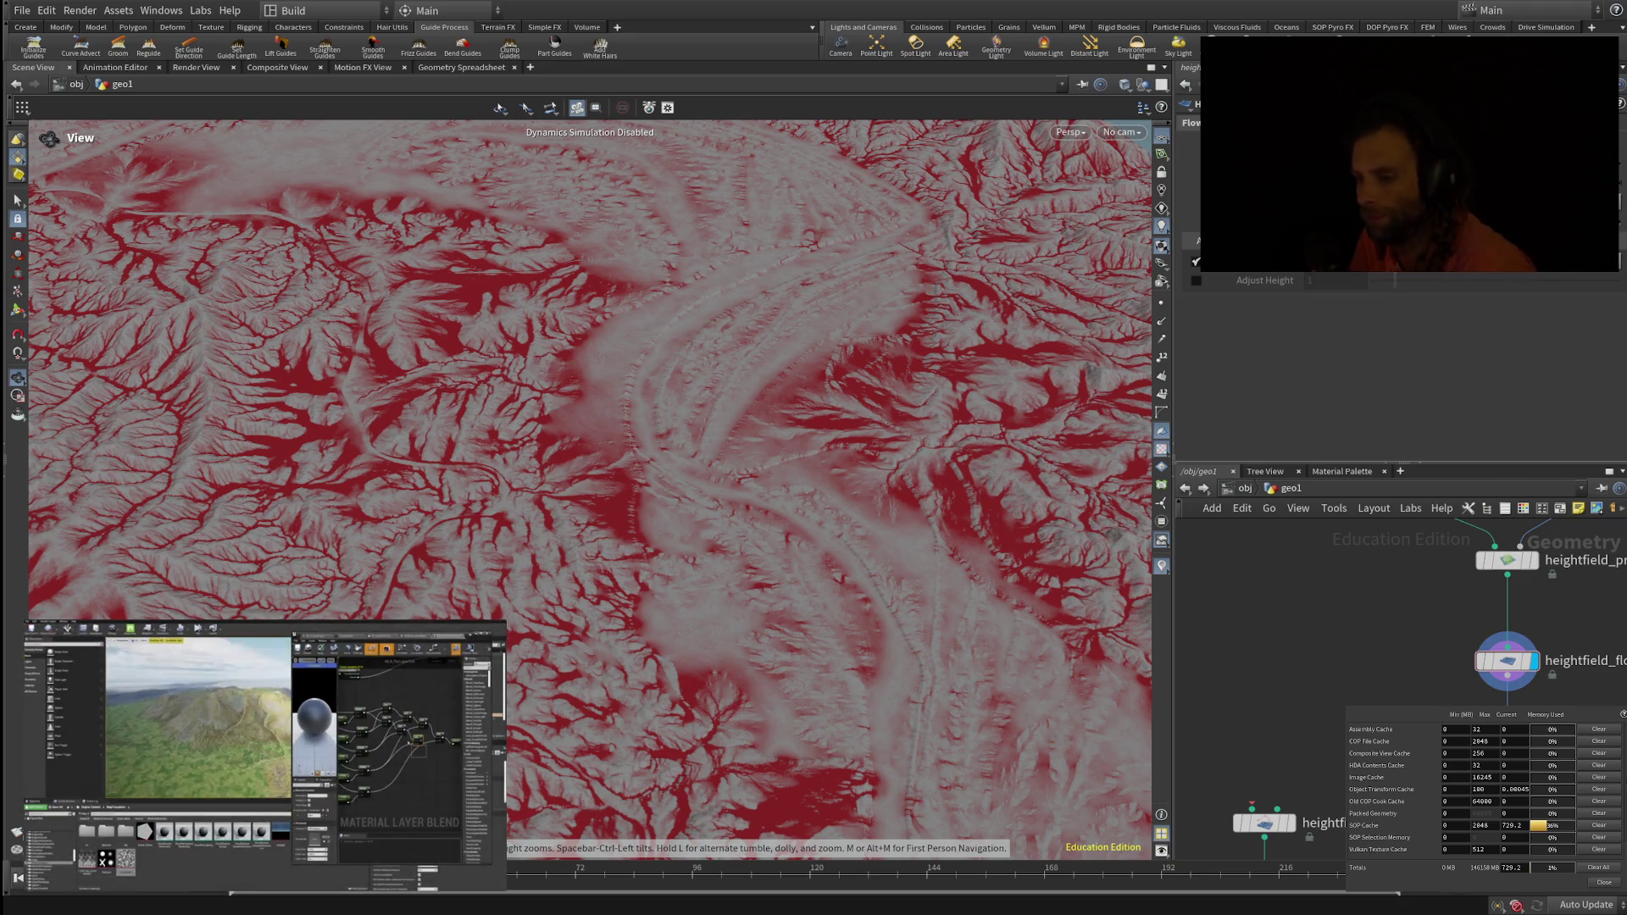
scroll(590, 490, "up", 5)
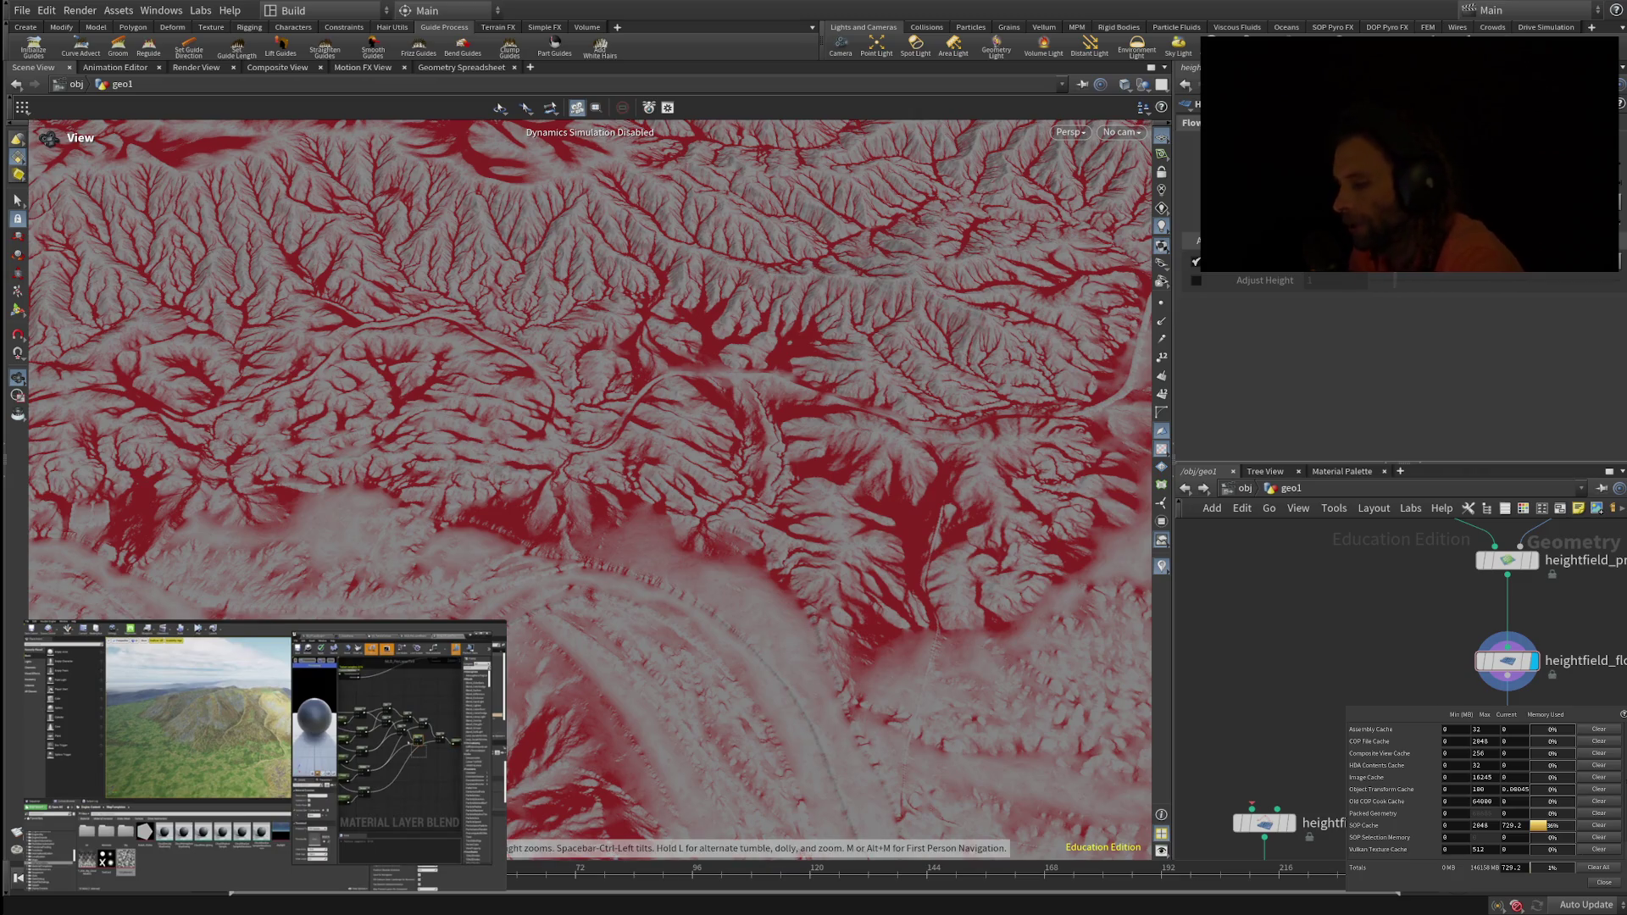
Step: Tilt the viewport to look across the terrain's red flow channels
left_click_drag(593, 509, 594, 339)
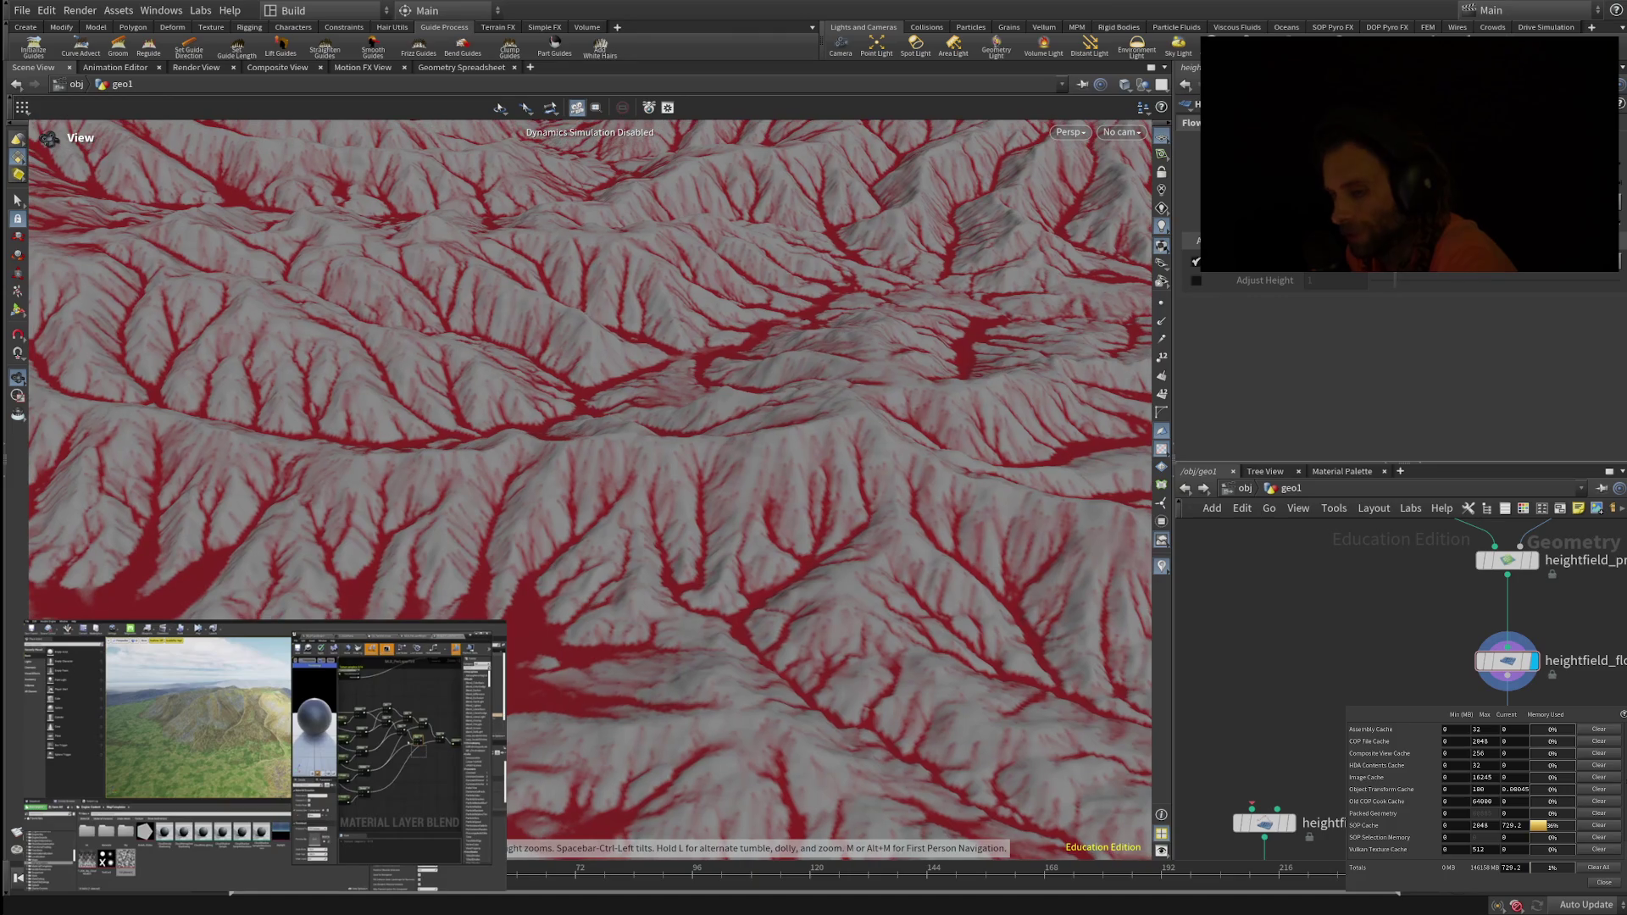
Step: Dolly back to see the whole red-masked heightfield_flowfield1 terrain out to the horizon
scroll(590, 367, "down", 3)
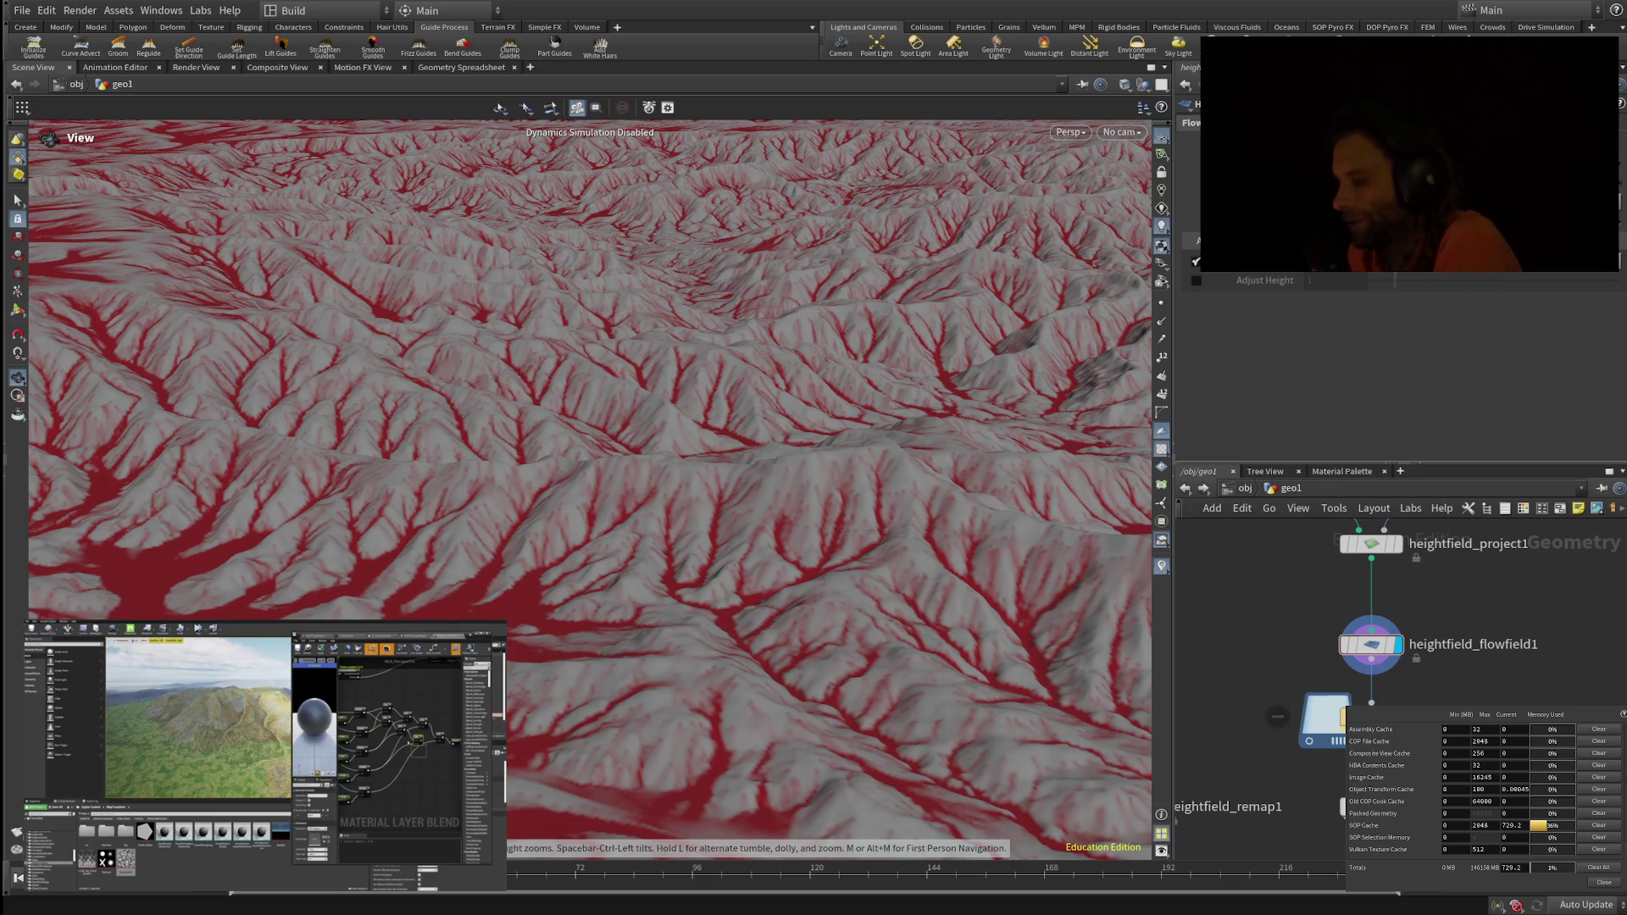
mouse_move(1370, 644)
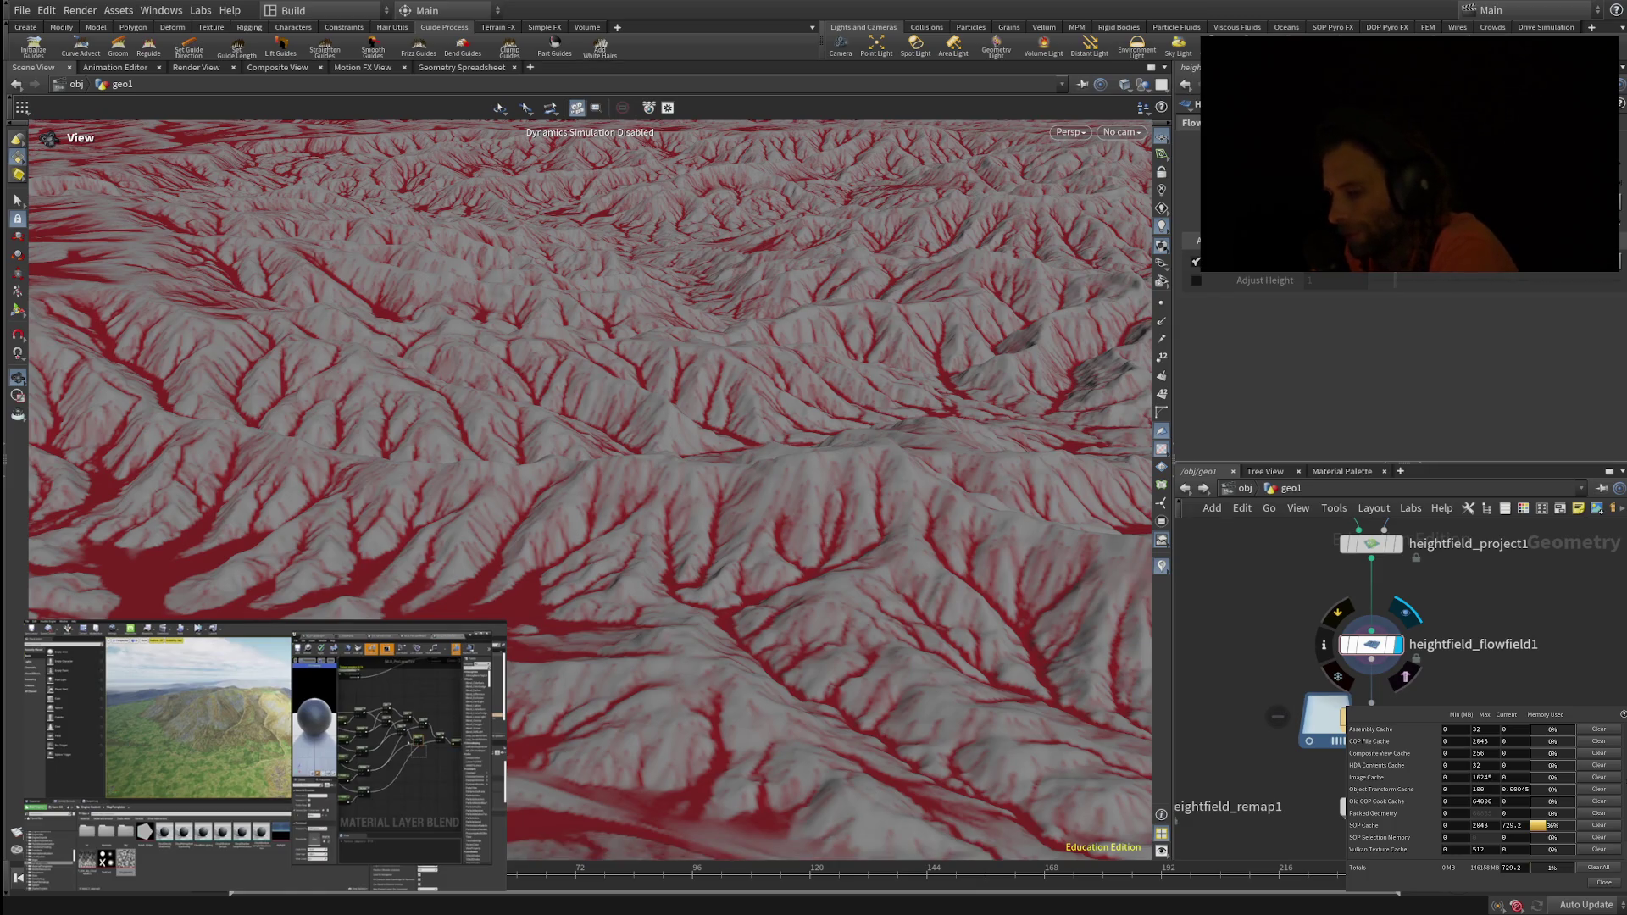
left_click(1371, 644)
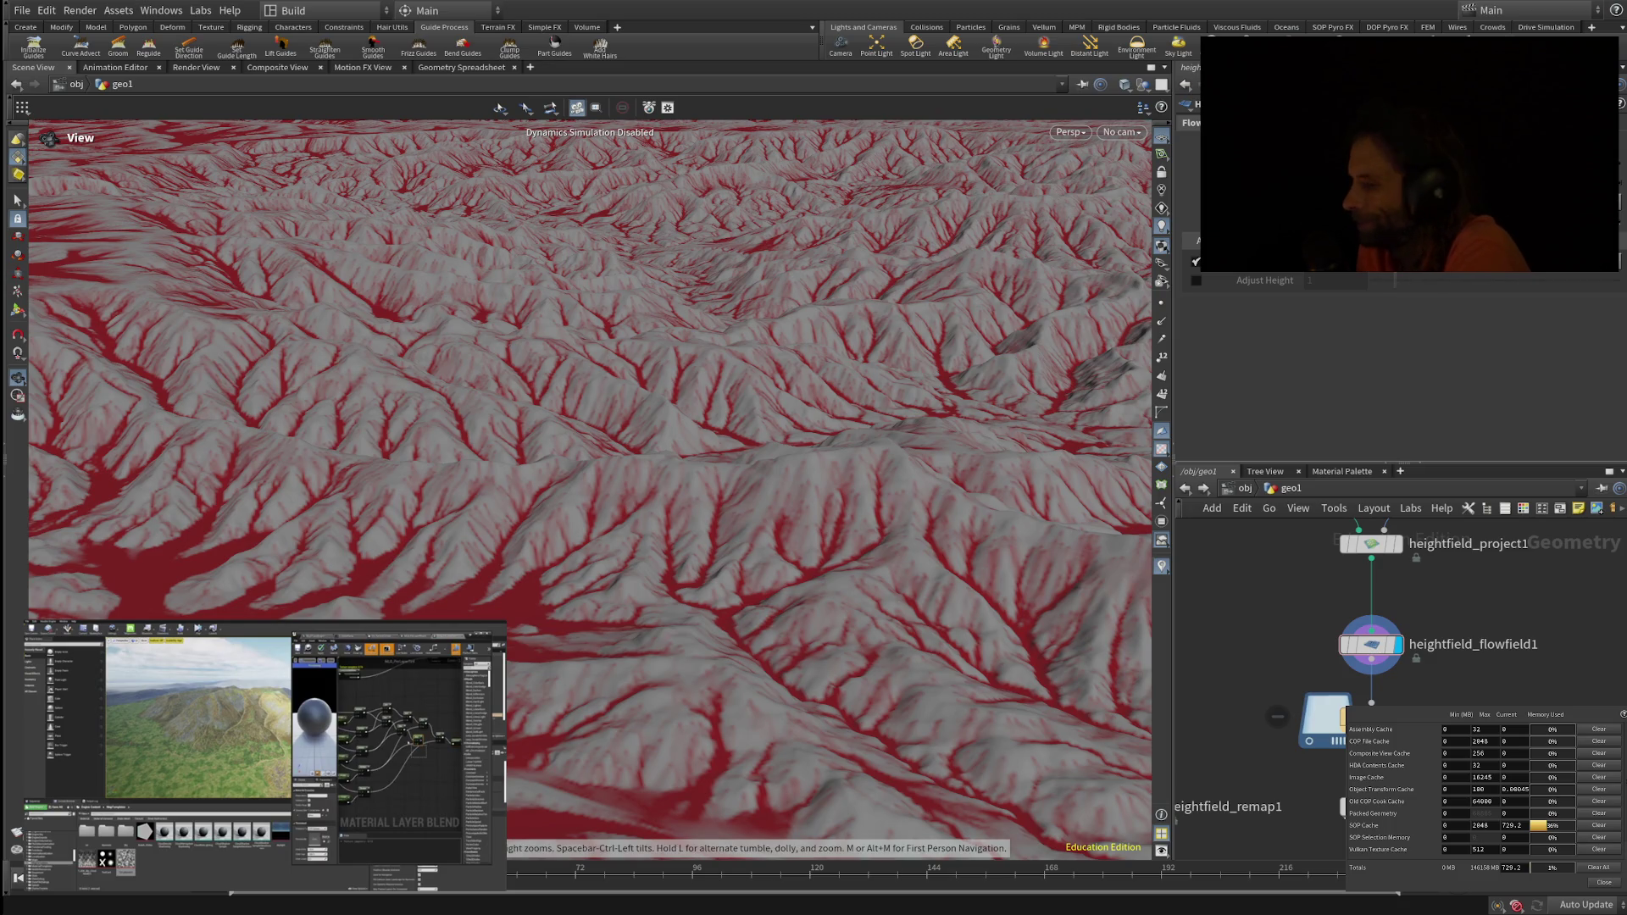
mouse_move(593, 509)
left_mouse_down()
mouse_move(576, 508)
mouse_move(576, 593)
mouse_move(576, 568)
left_mouse_up()
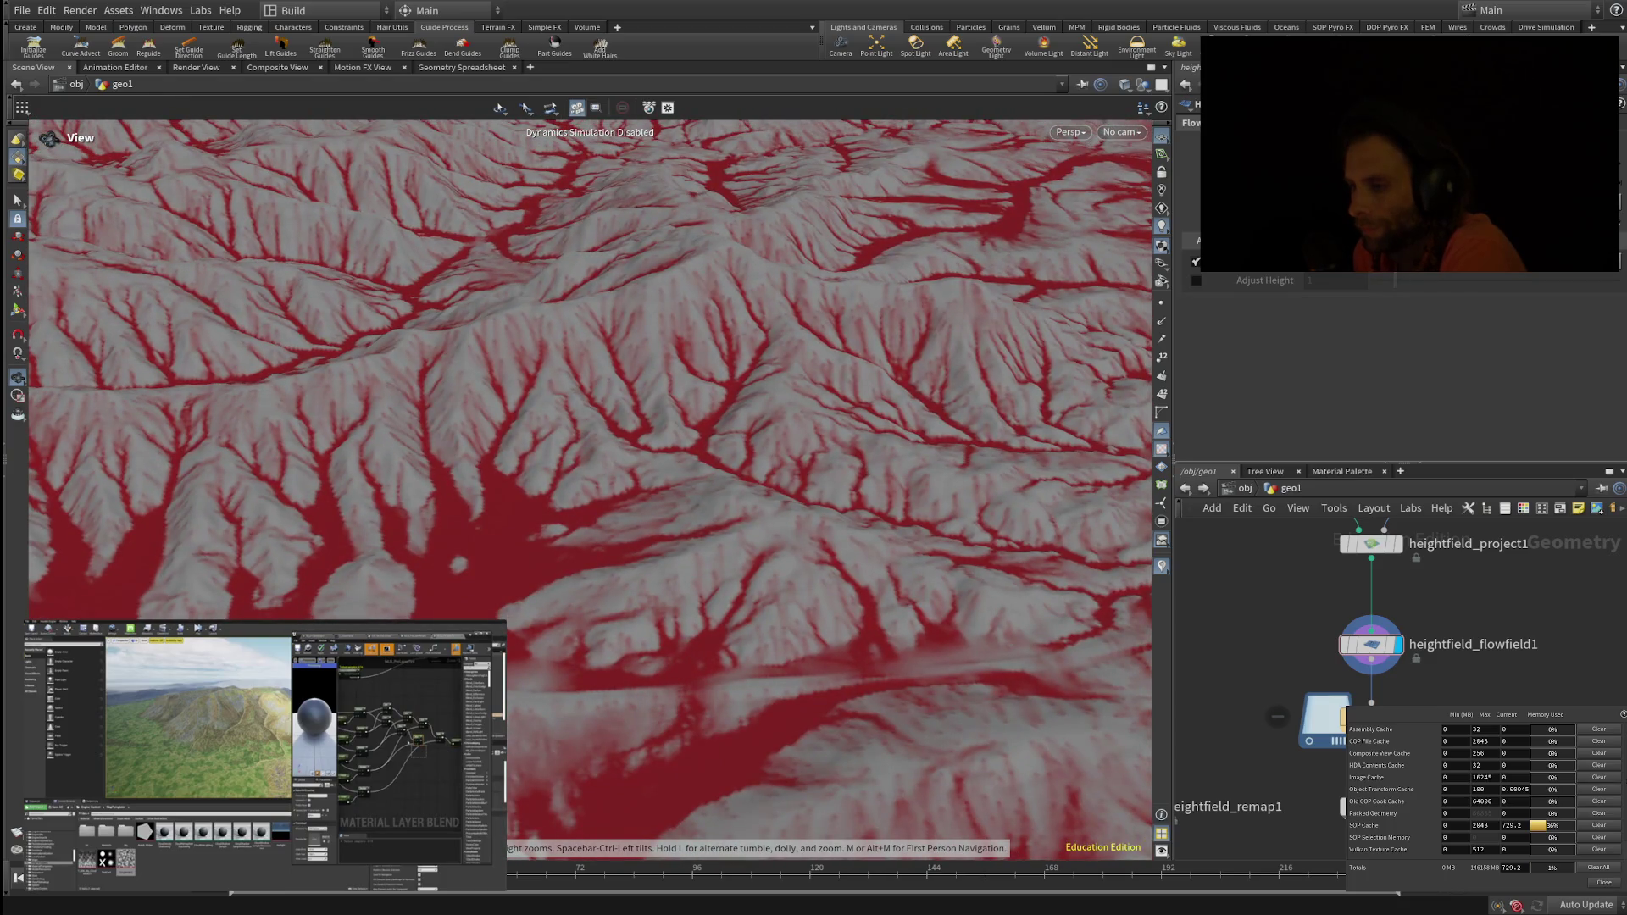
Step: Tilt up to the horizon and dolly toward the red-streaked distant ridges
mouse_move(577, 568)
left_mouse_down()
mouse_move(576, 449)
mouse_move(577, 539)
mouse_move(594, 553)
left_mouse_up()
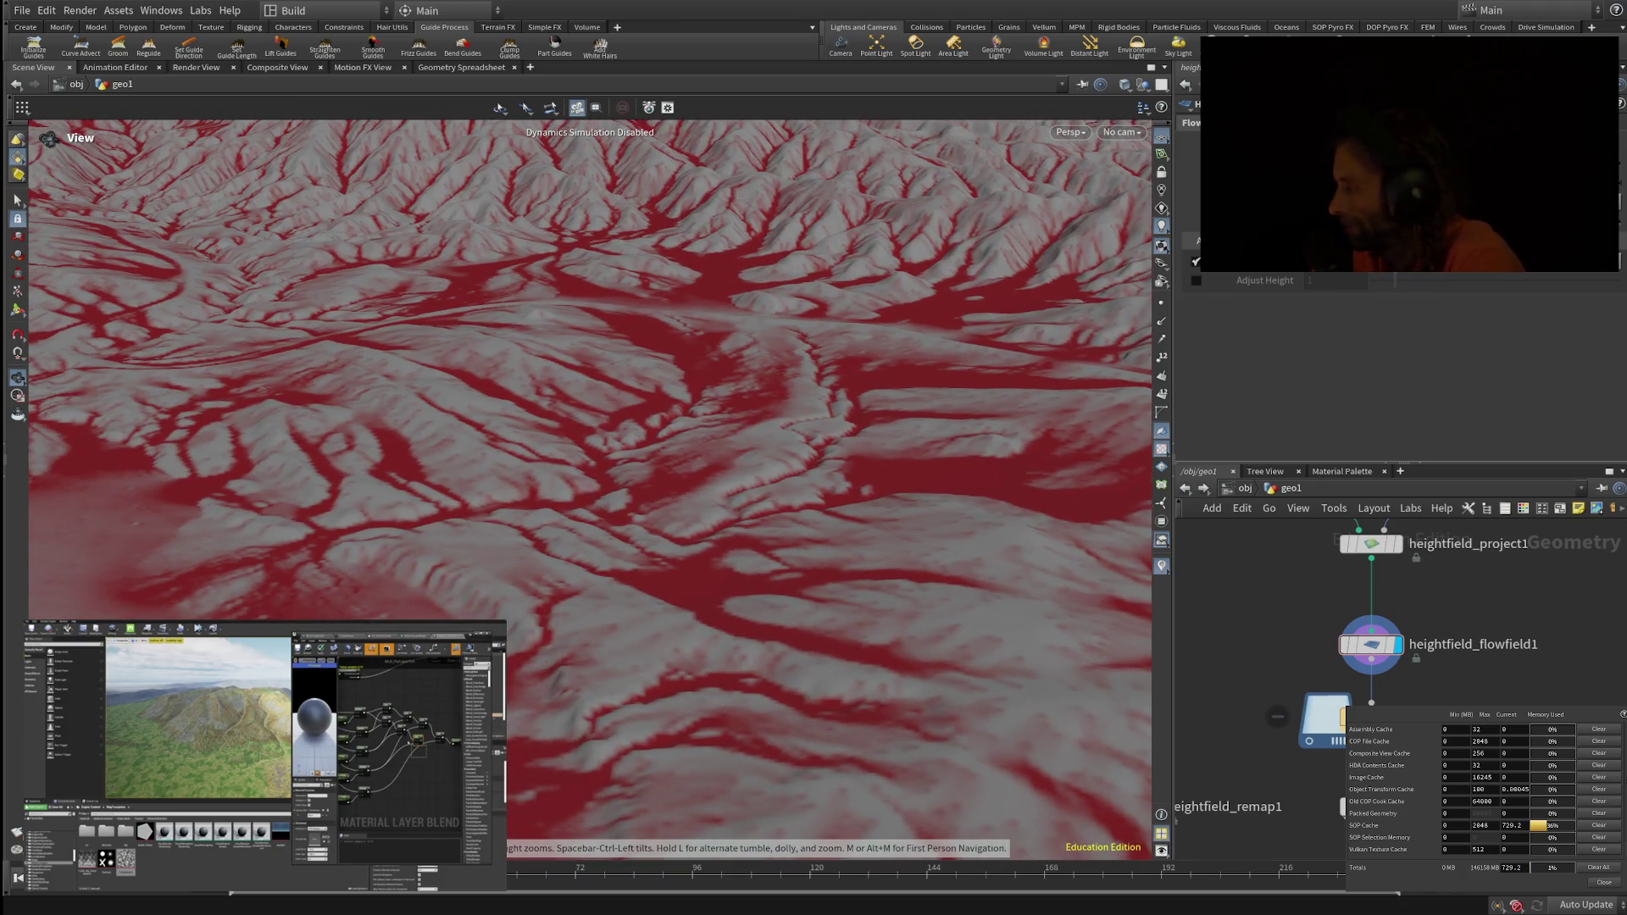
mouse_move(593, 553)
left_mouse_down()
mouse_move(593, 505)
mouse_move(593, 593)
mouse_move(593, 389)
left_mouse_up()
scroll(590, 423, "up", 3)
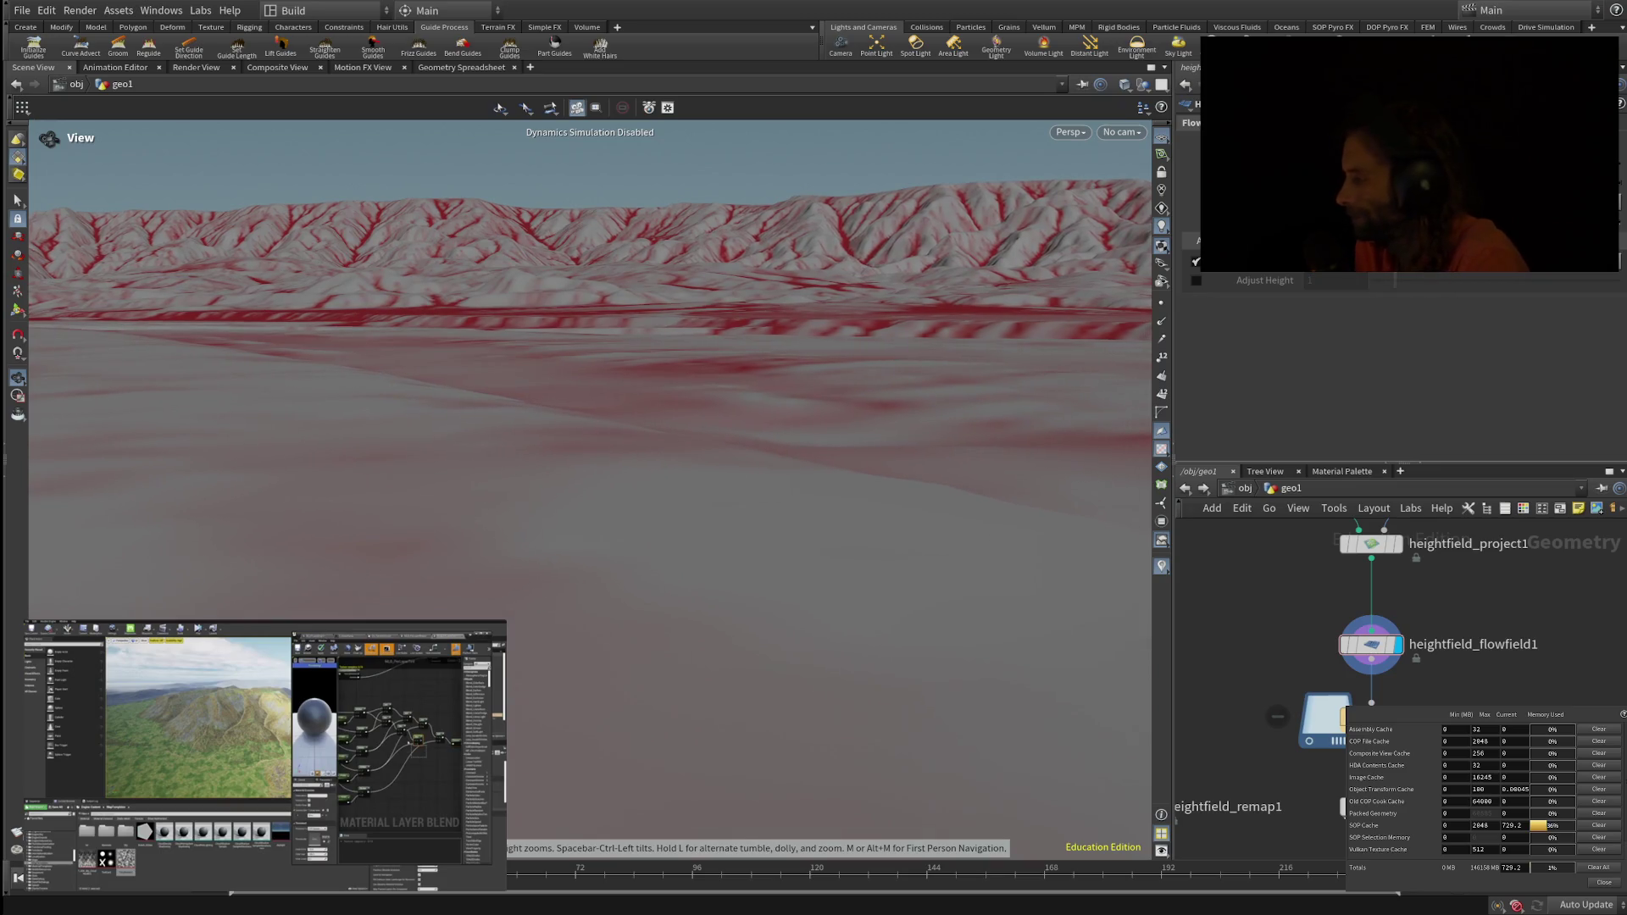
scroll(590, 483, "up", 5)
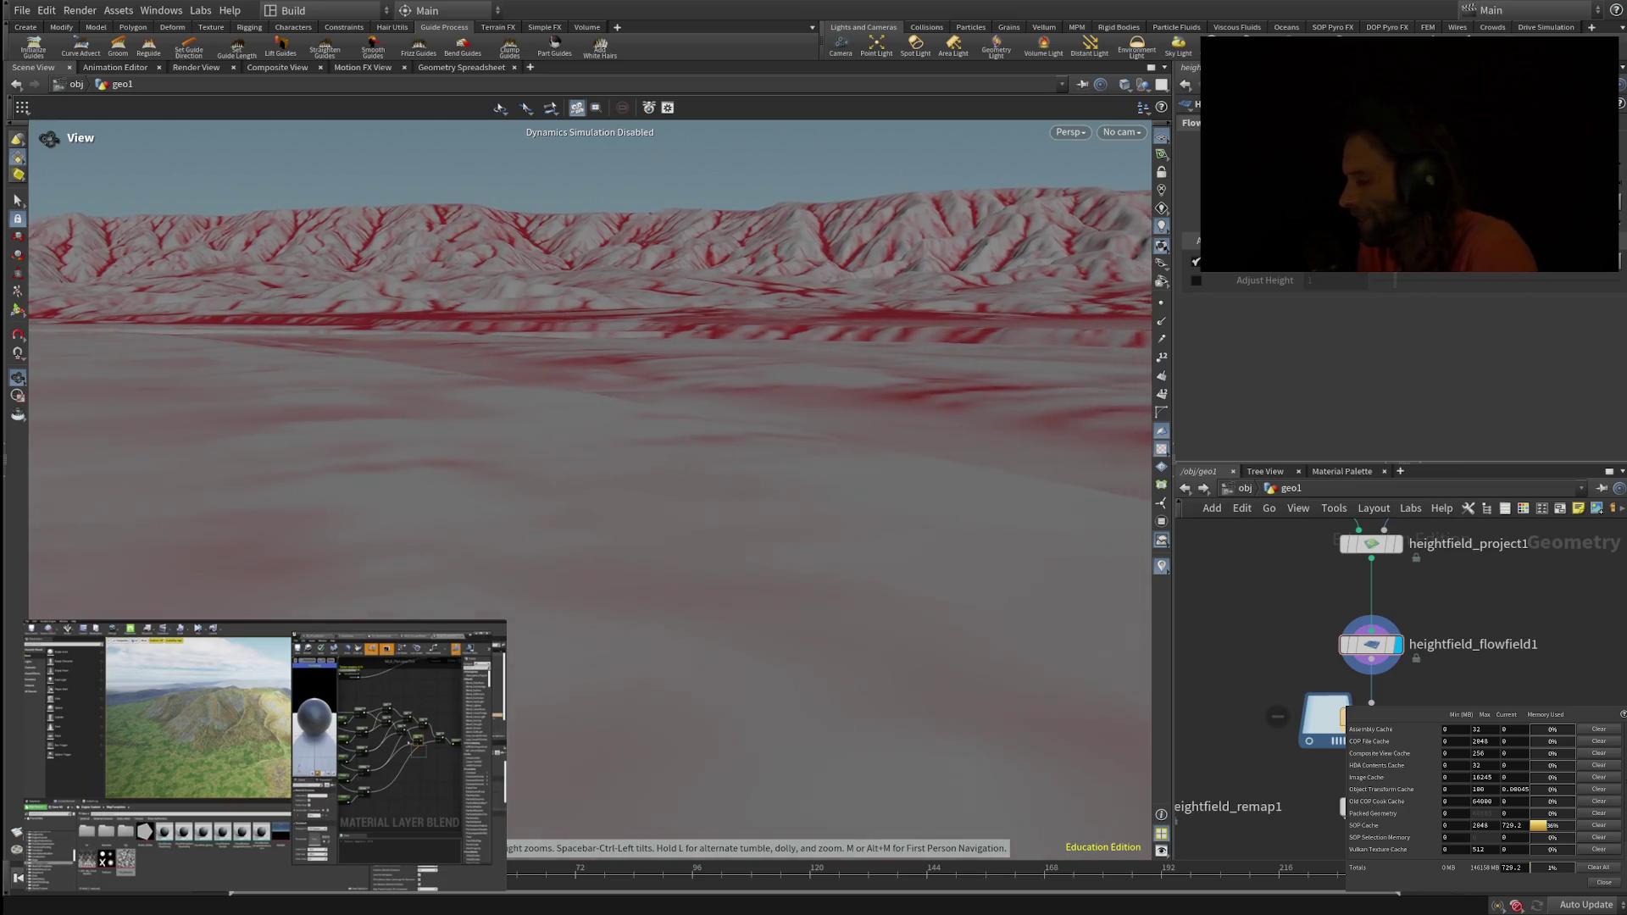
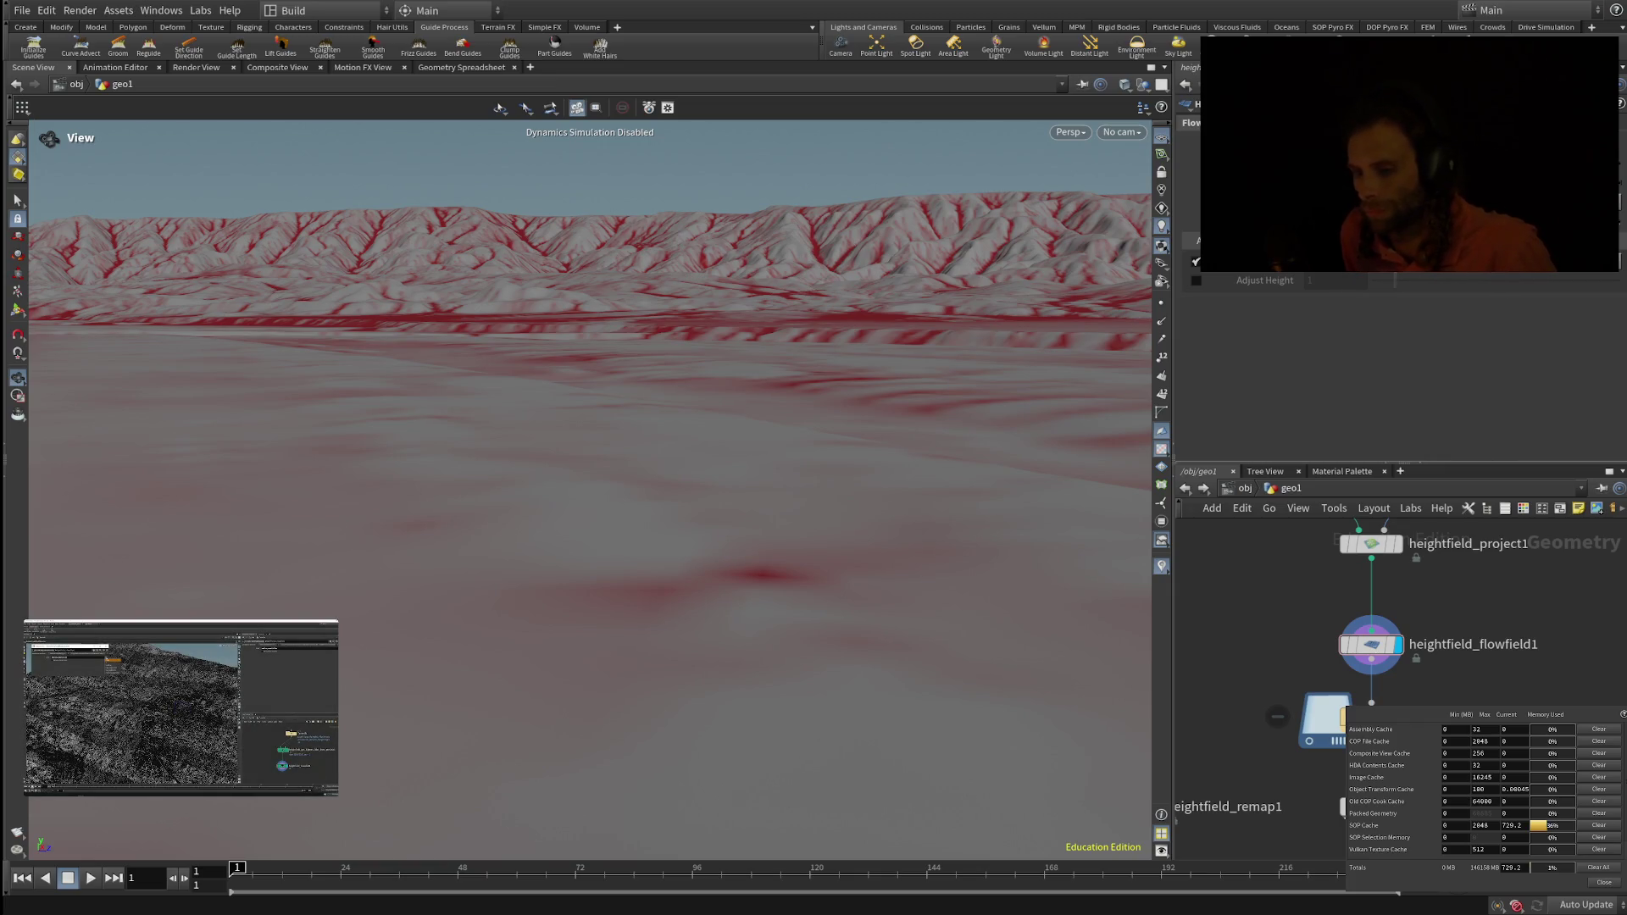
Step: Jump the picture-in-picture tutorial to the Landscape DCC Tools slide and play it from there
mouse_move(101, 706)
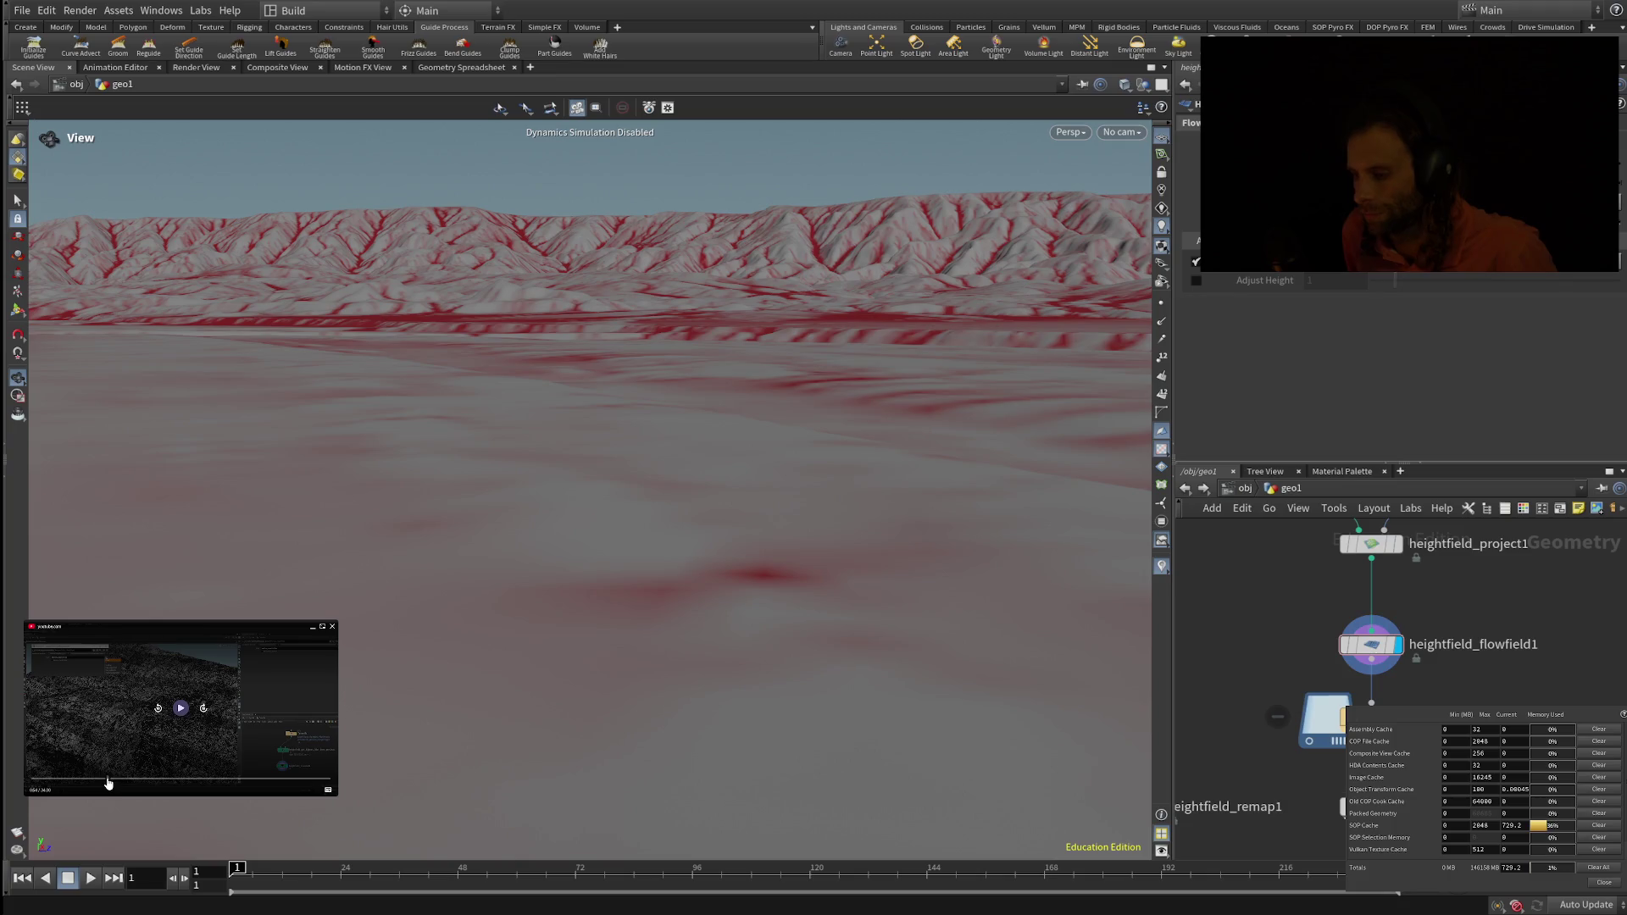
left_click(82, 781)
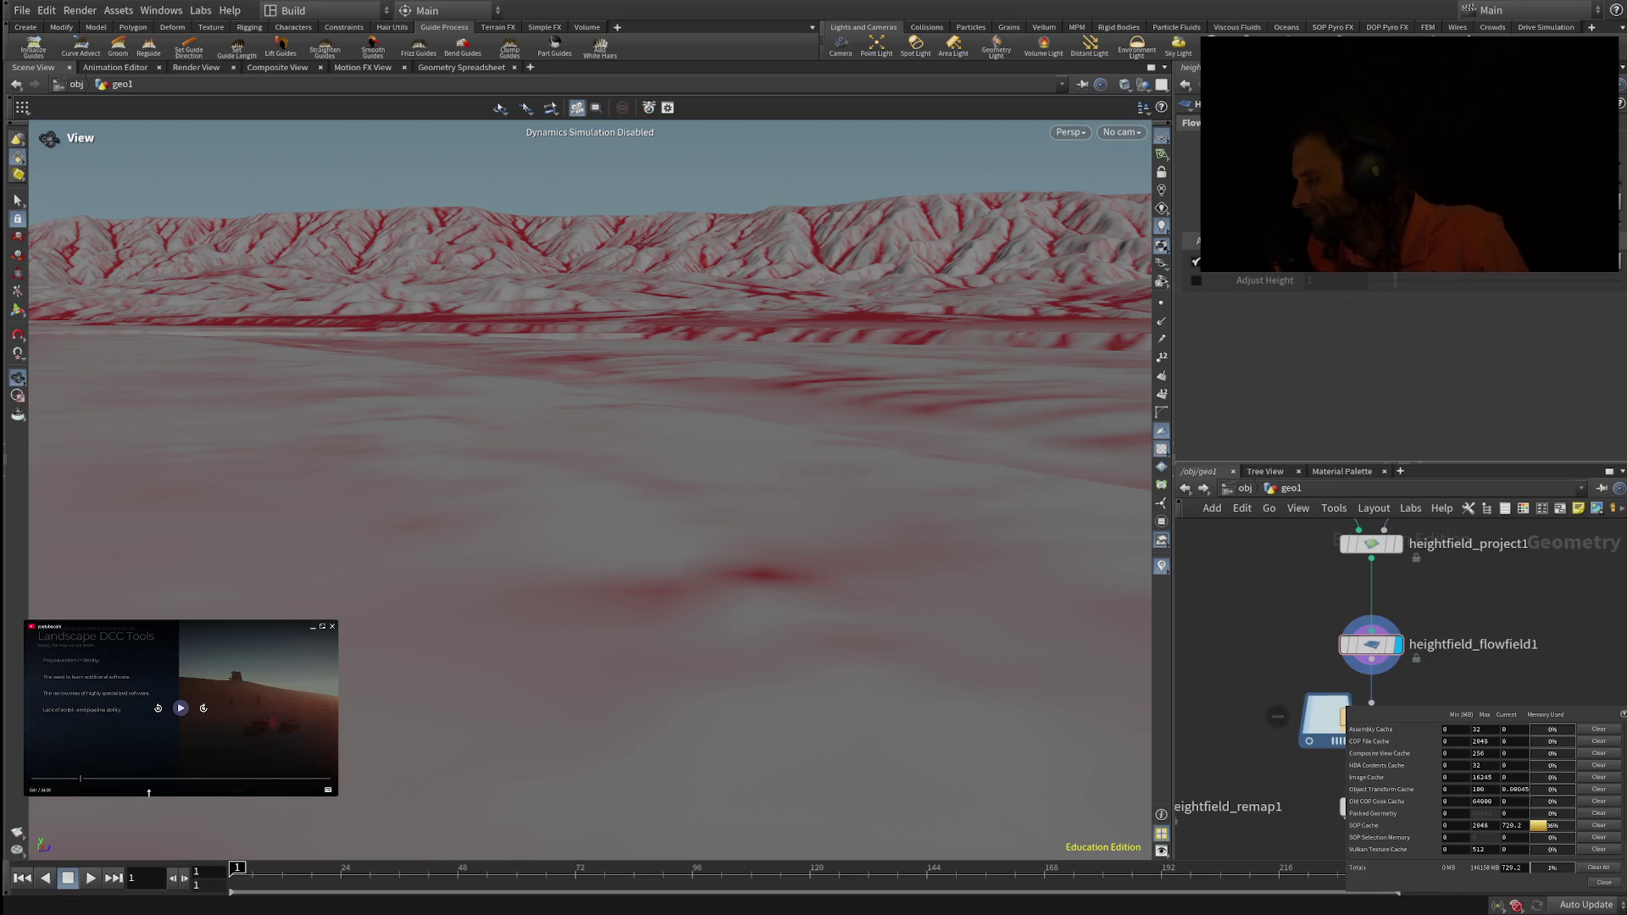
left_click(180, 711)
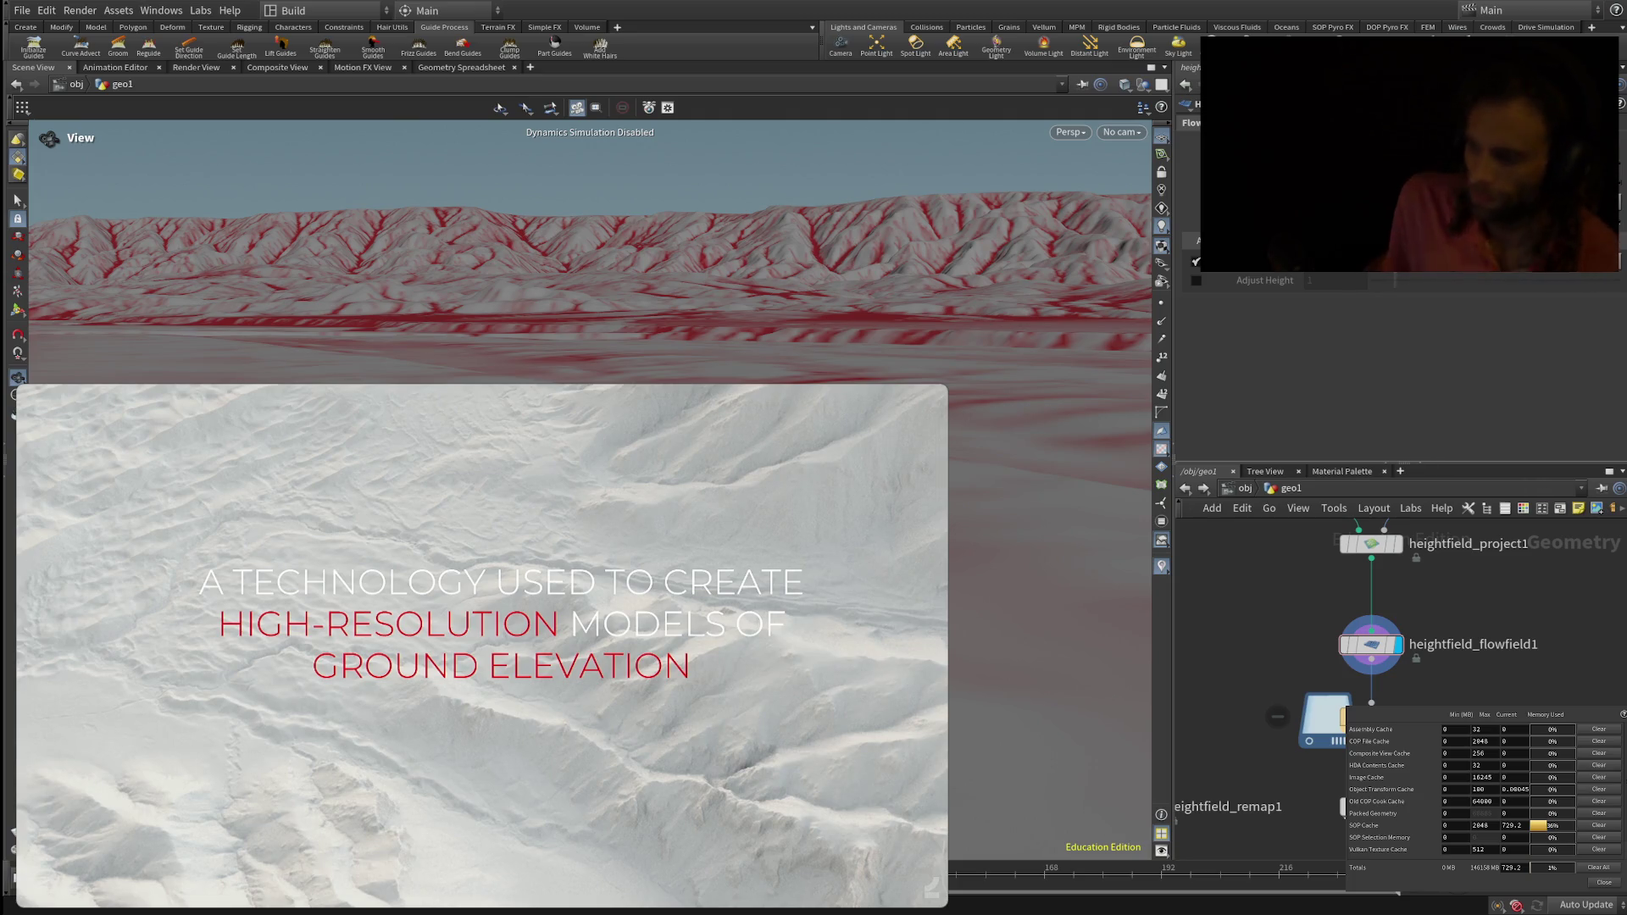
Step: Let the tutorial play through to the Required Improvements slide showing the lidar_to_bgeo task network
mouse_move(59, 886)
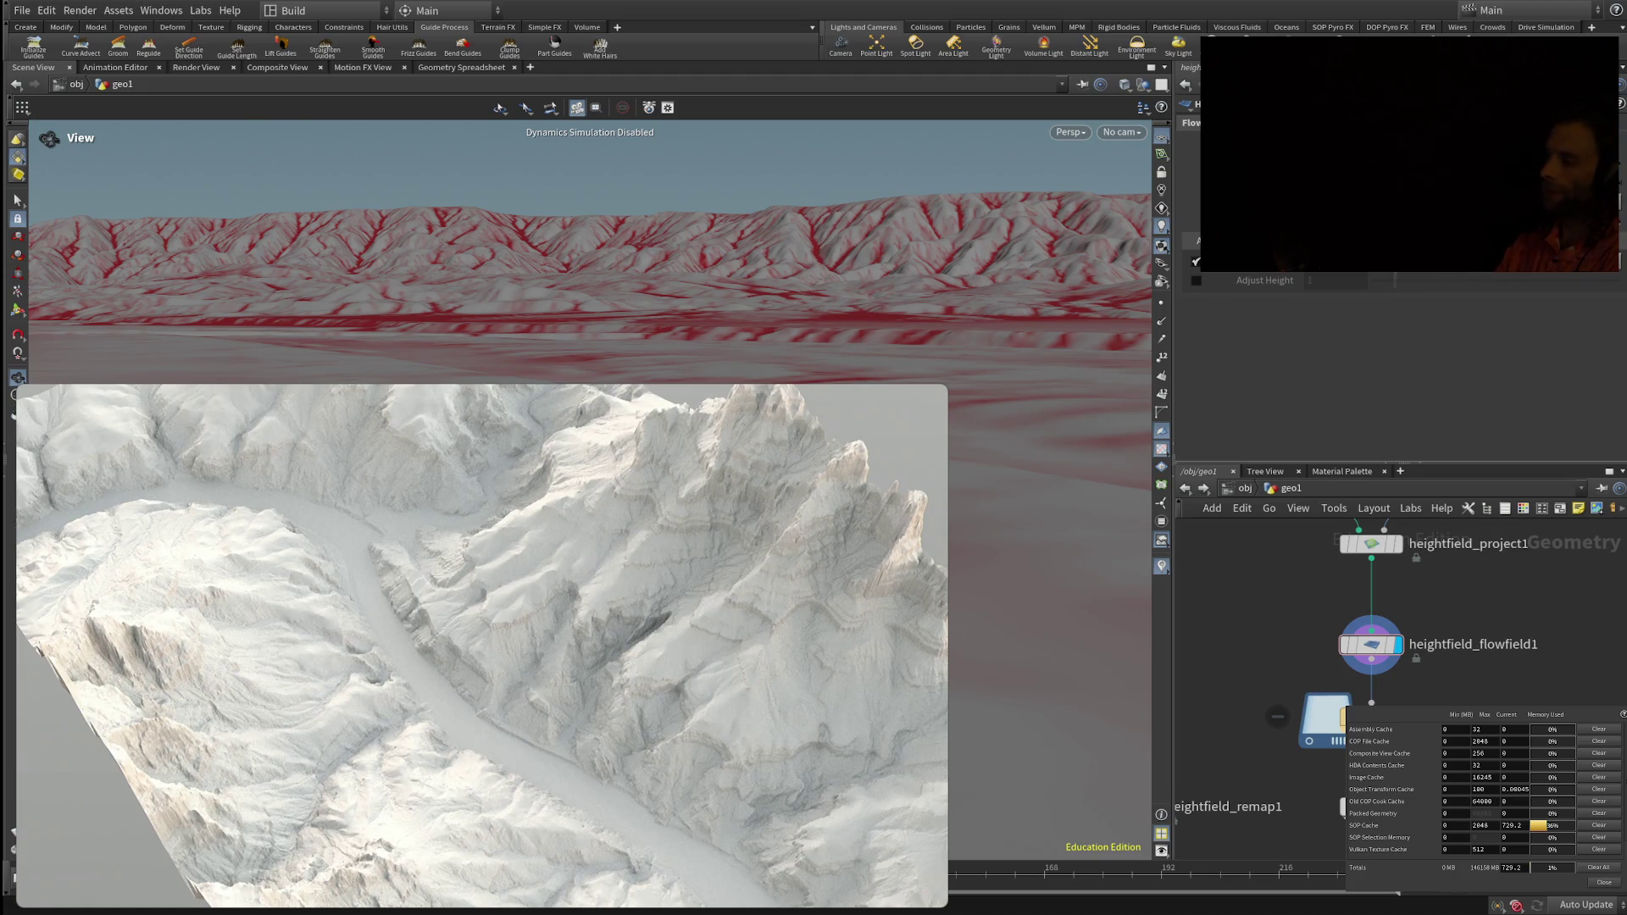
mouse_move(646, 547)
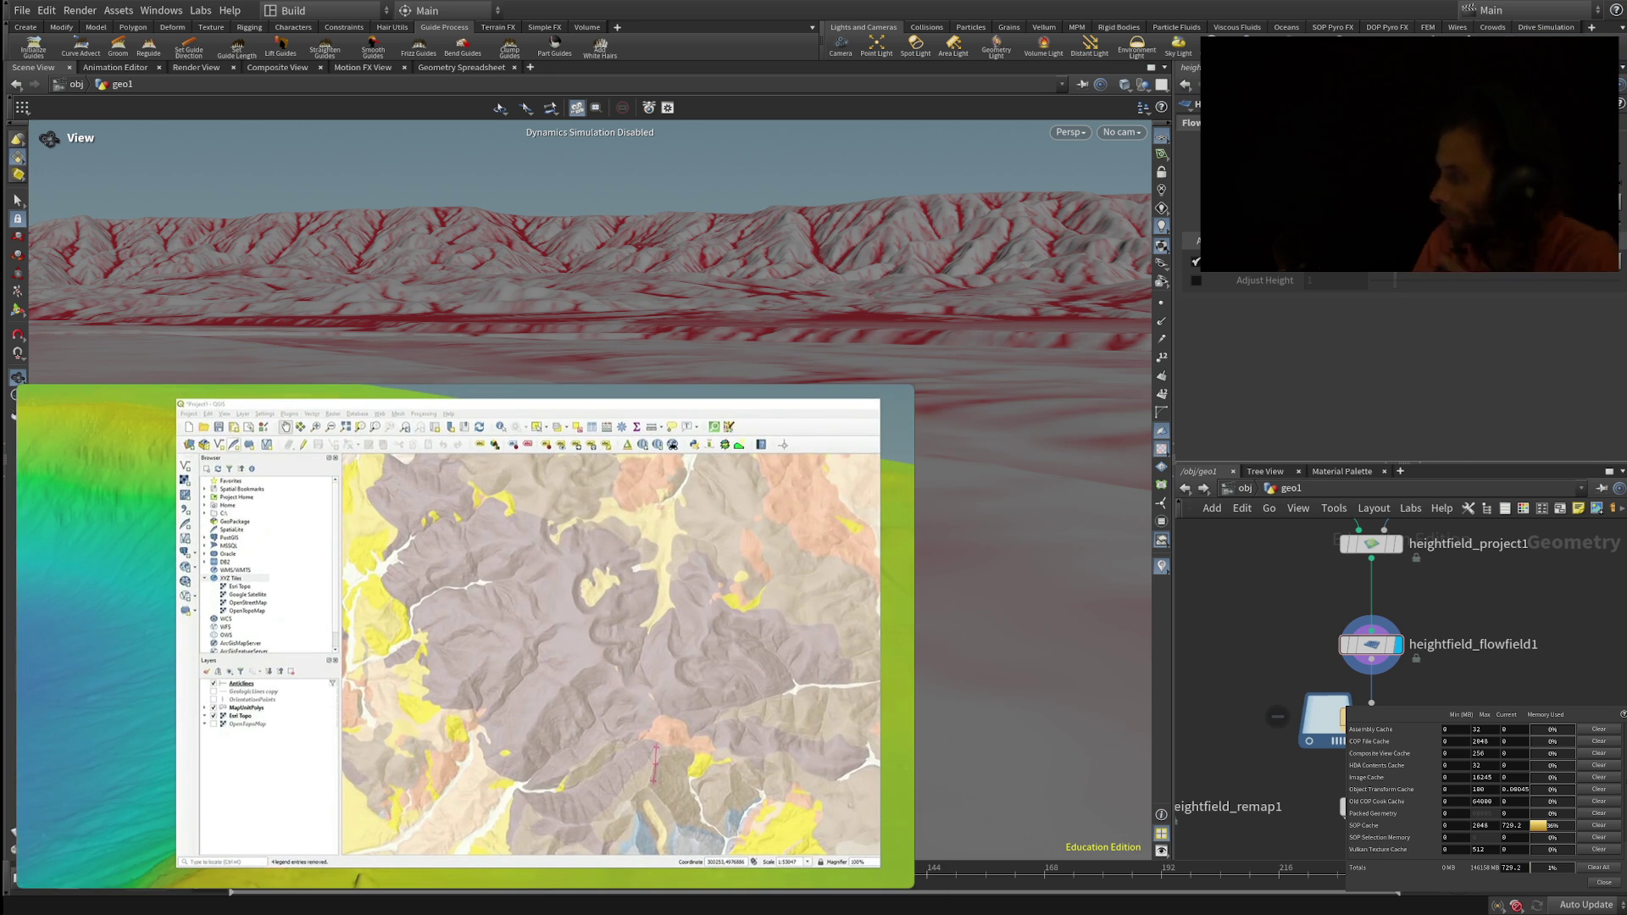
mouse_move(681, 612)
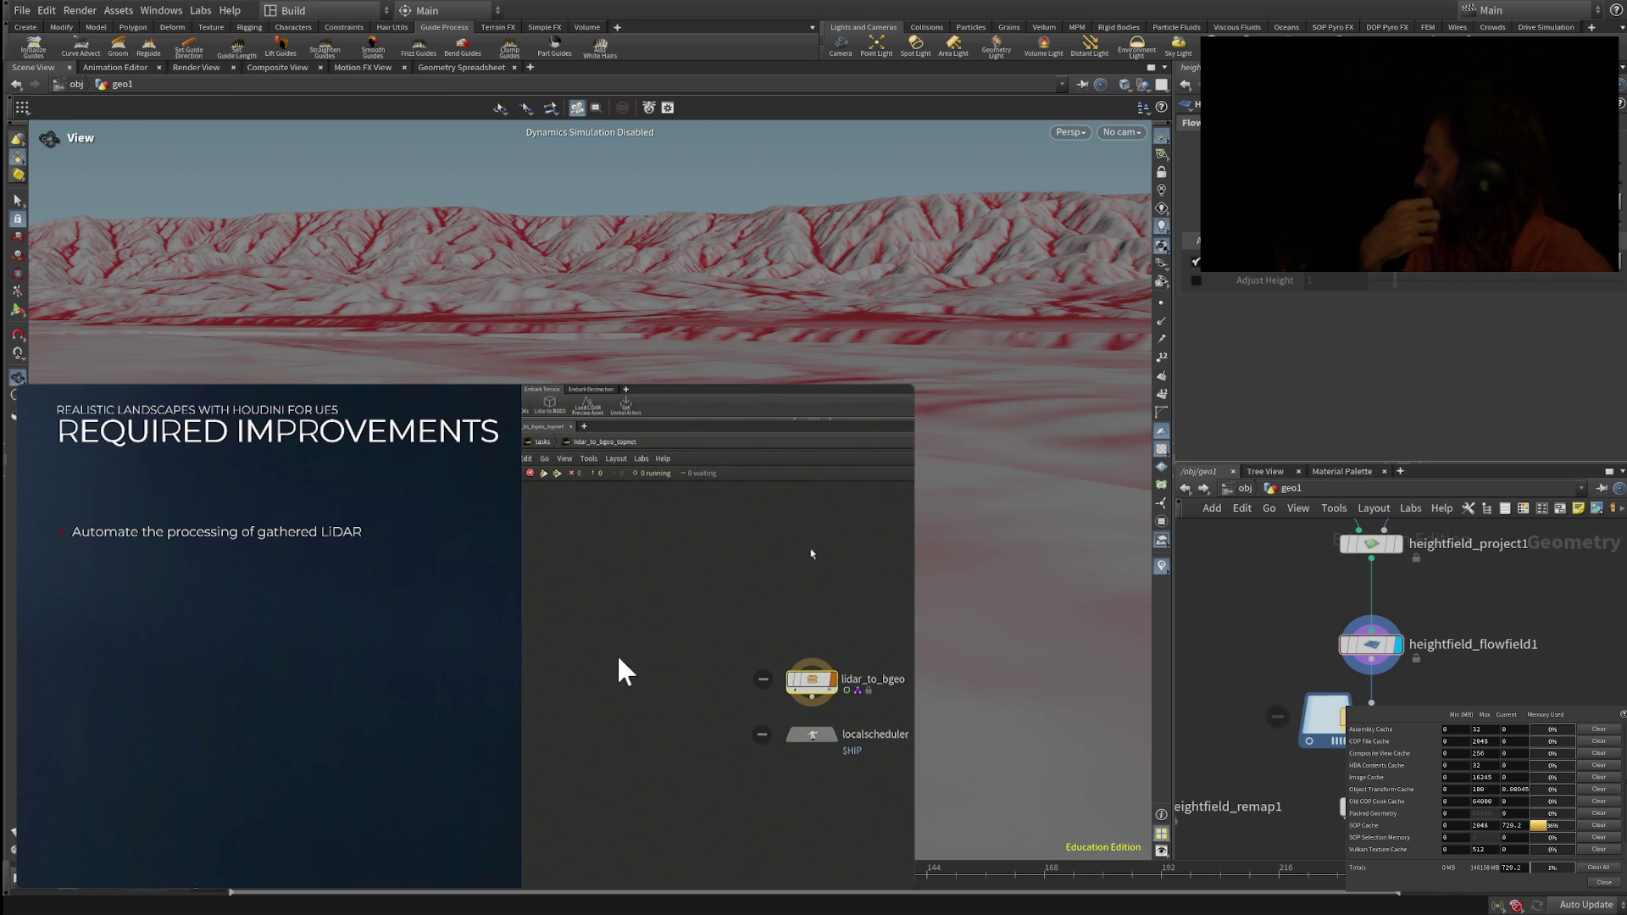
mouse_move(153, 543)
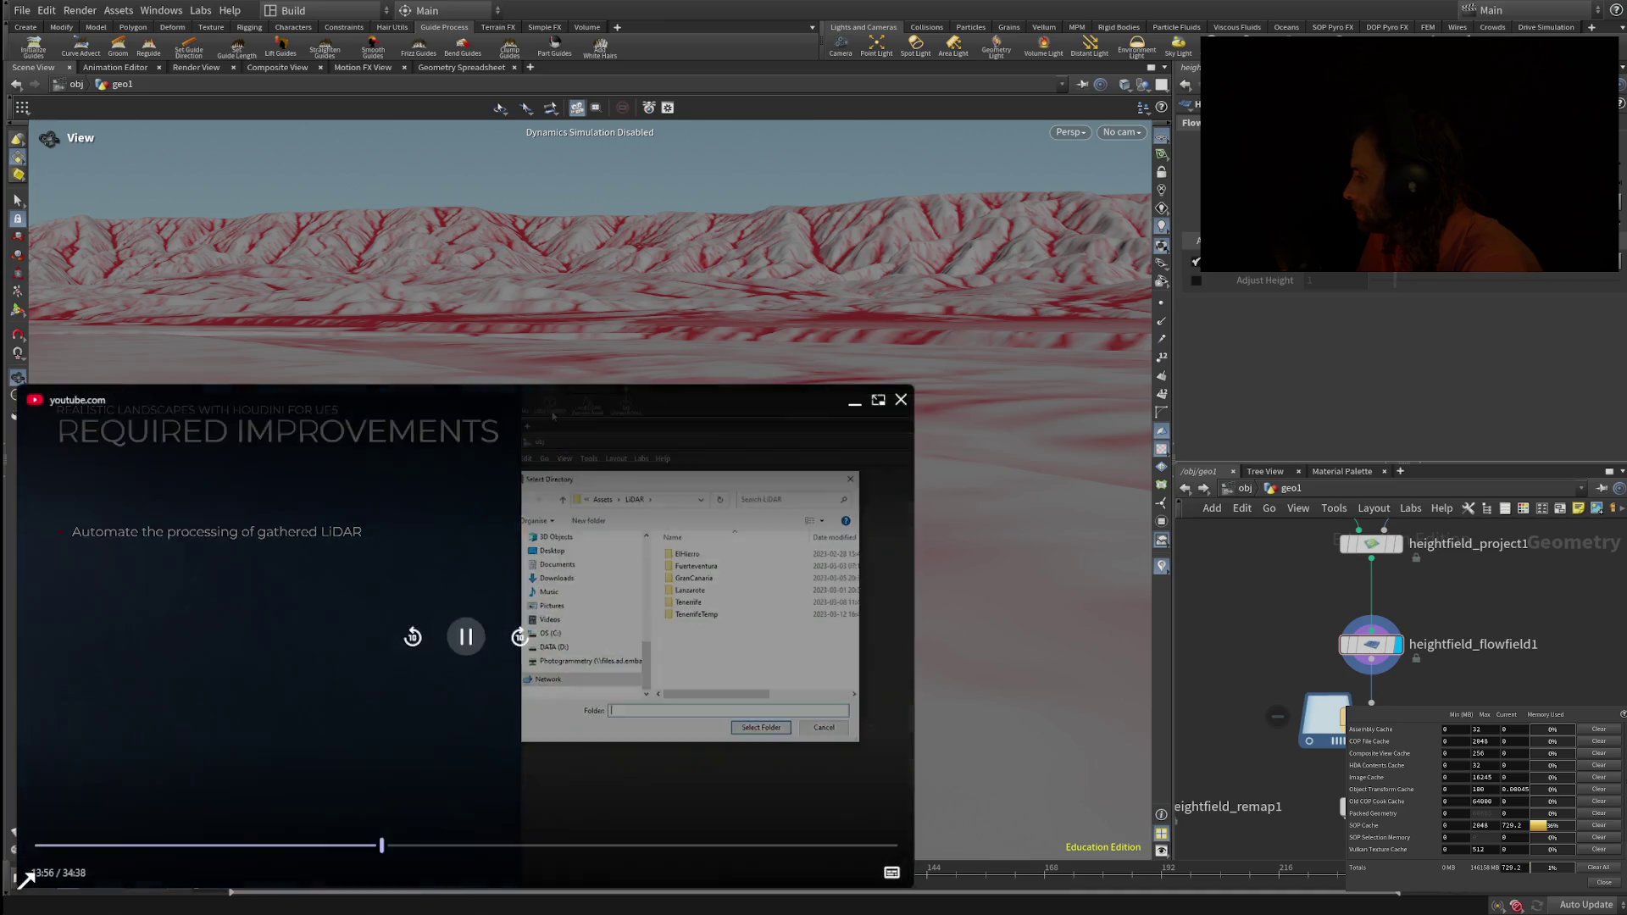
left_click_drag(22, 877, 33, 645)
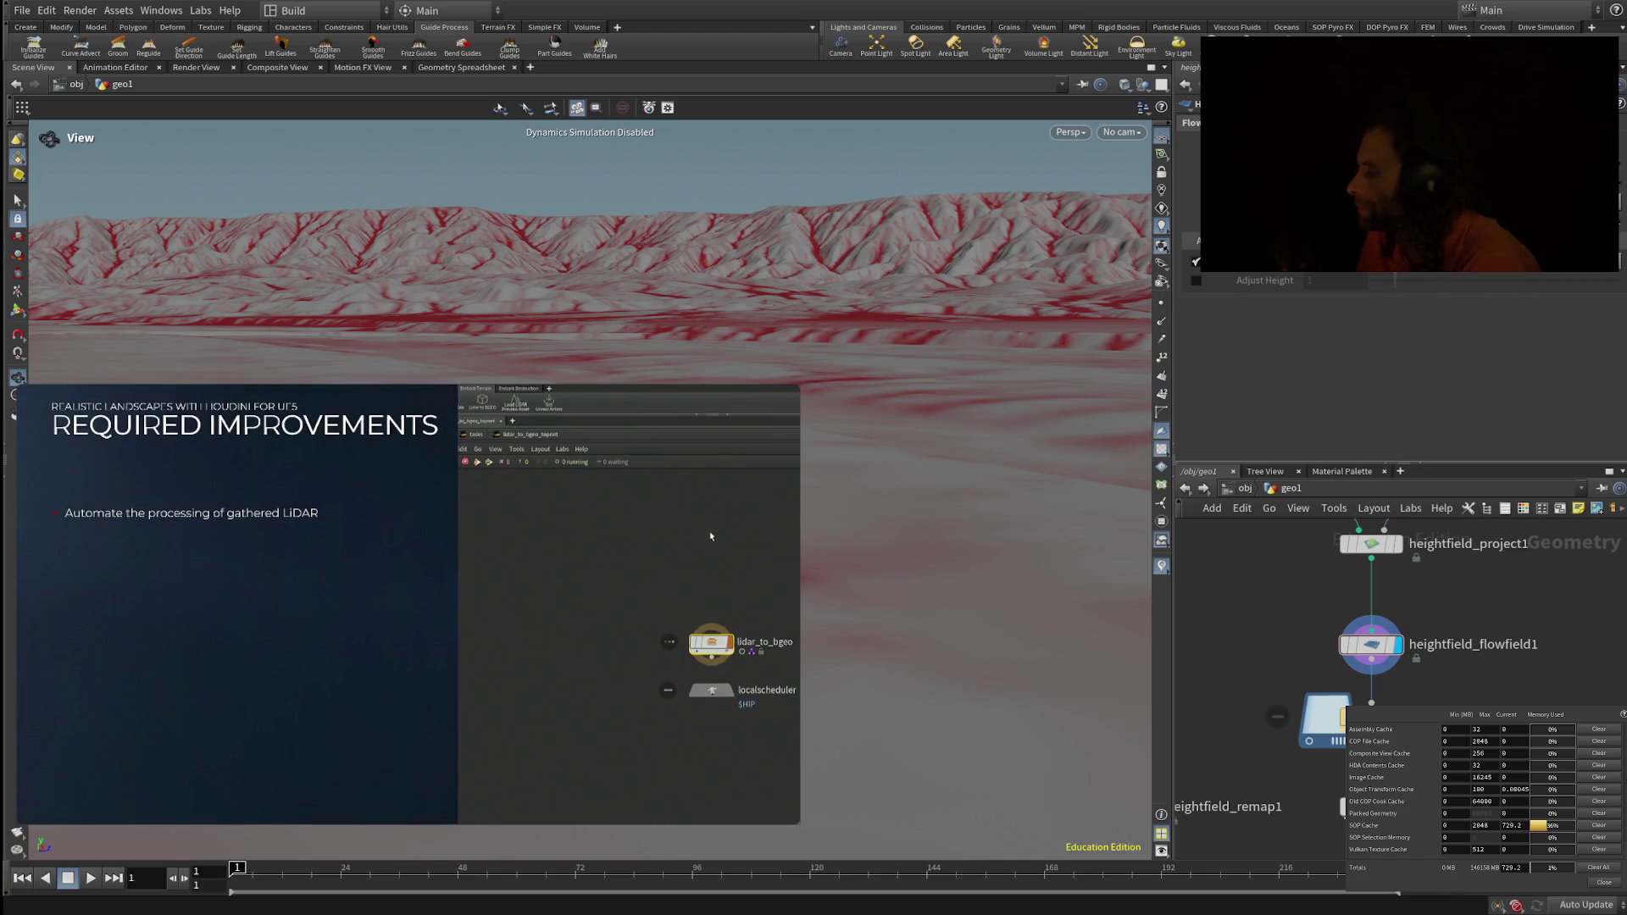
left_click(407, 607)
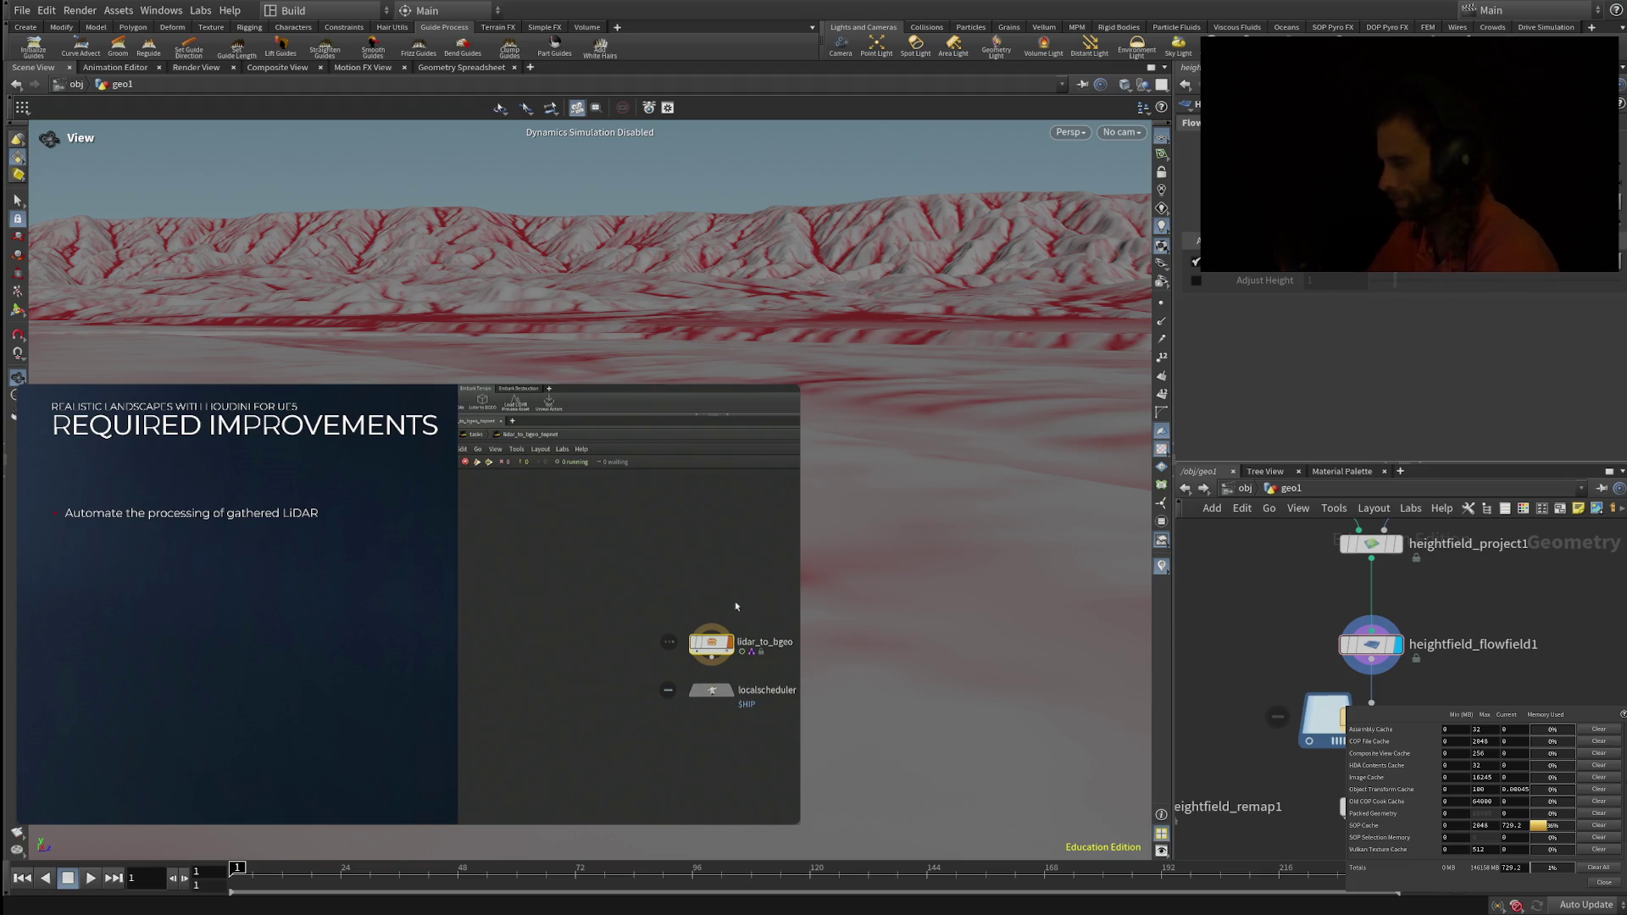
mouse_move(203, 690)
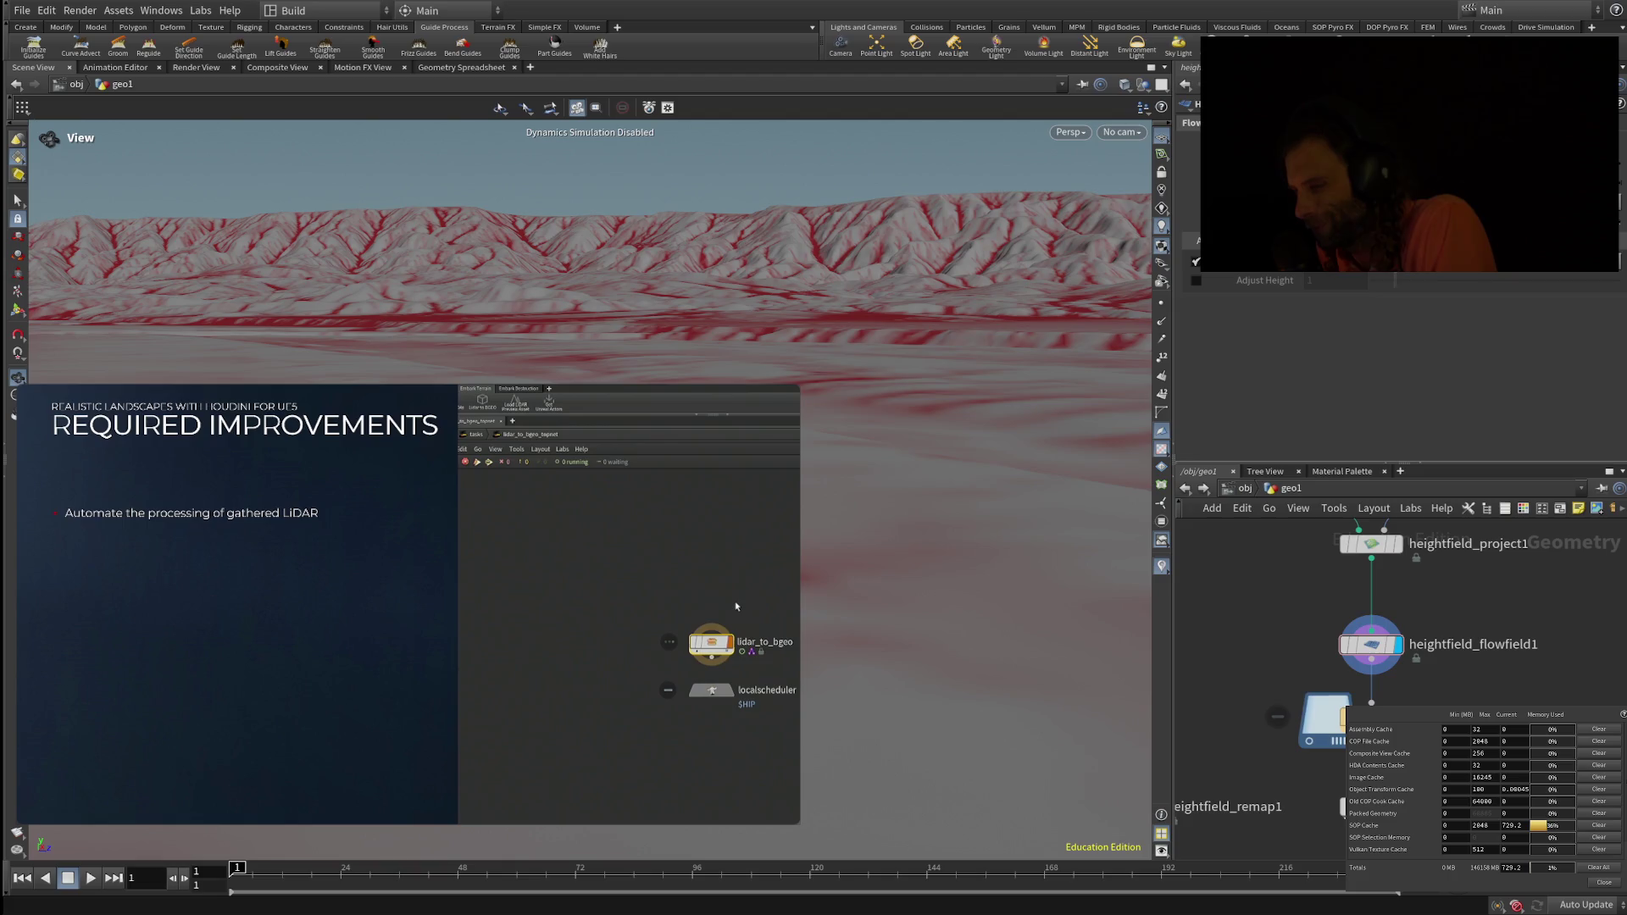
mouse_move(80, 744)
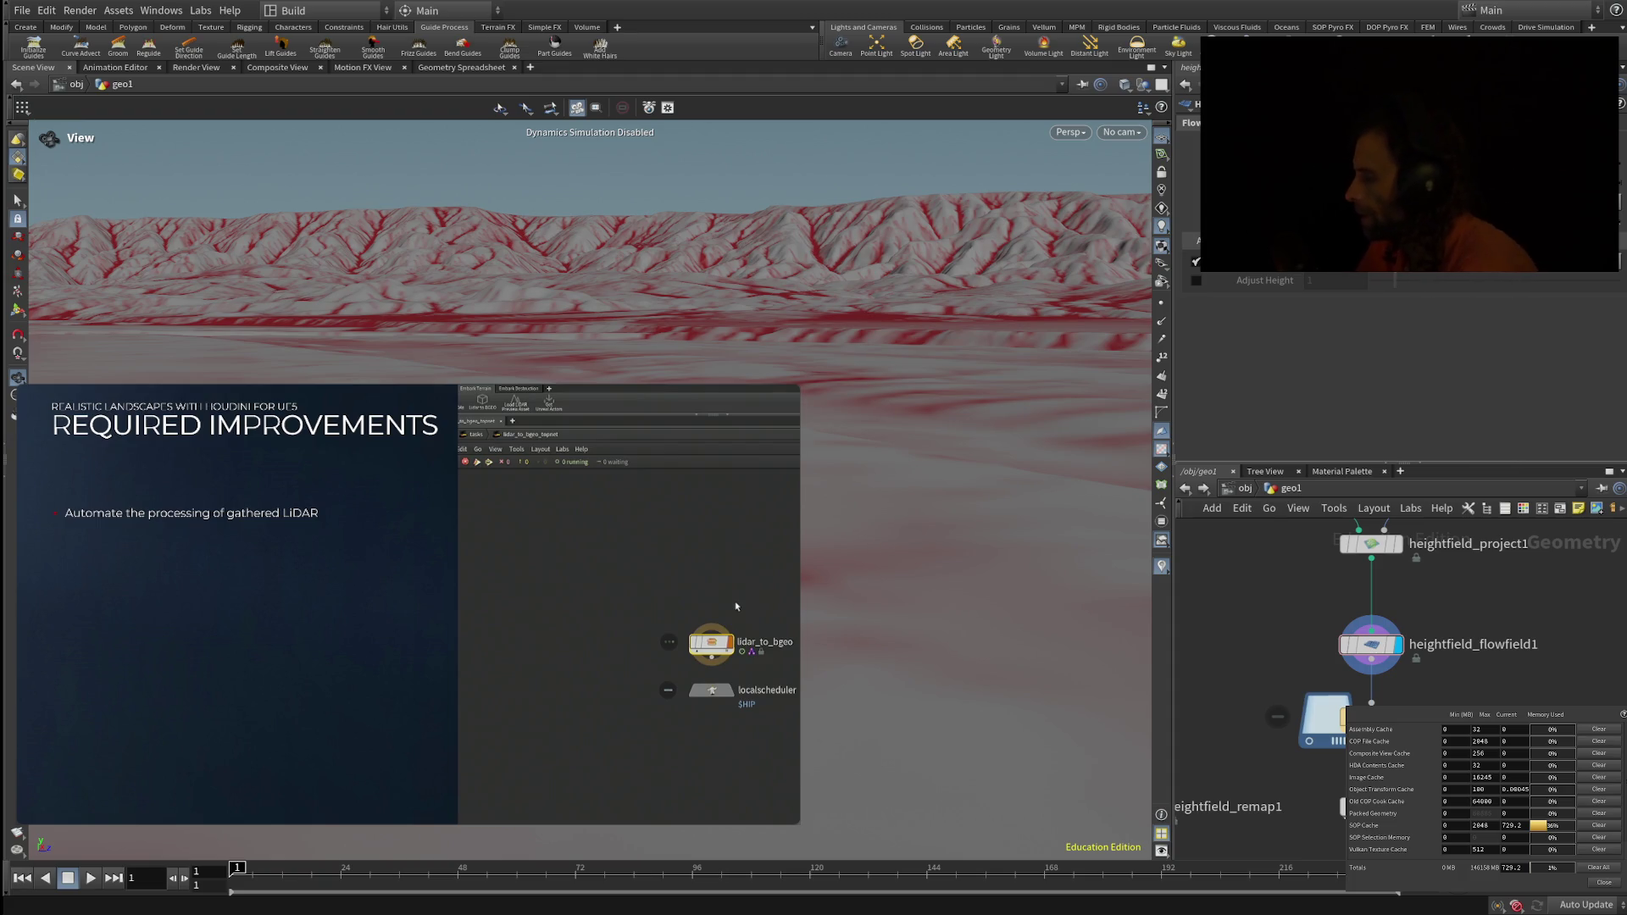
mouse_move(364, 572)
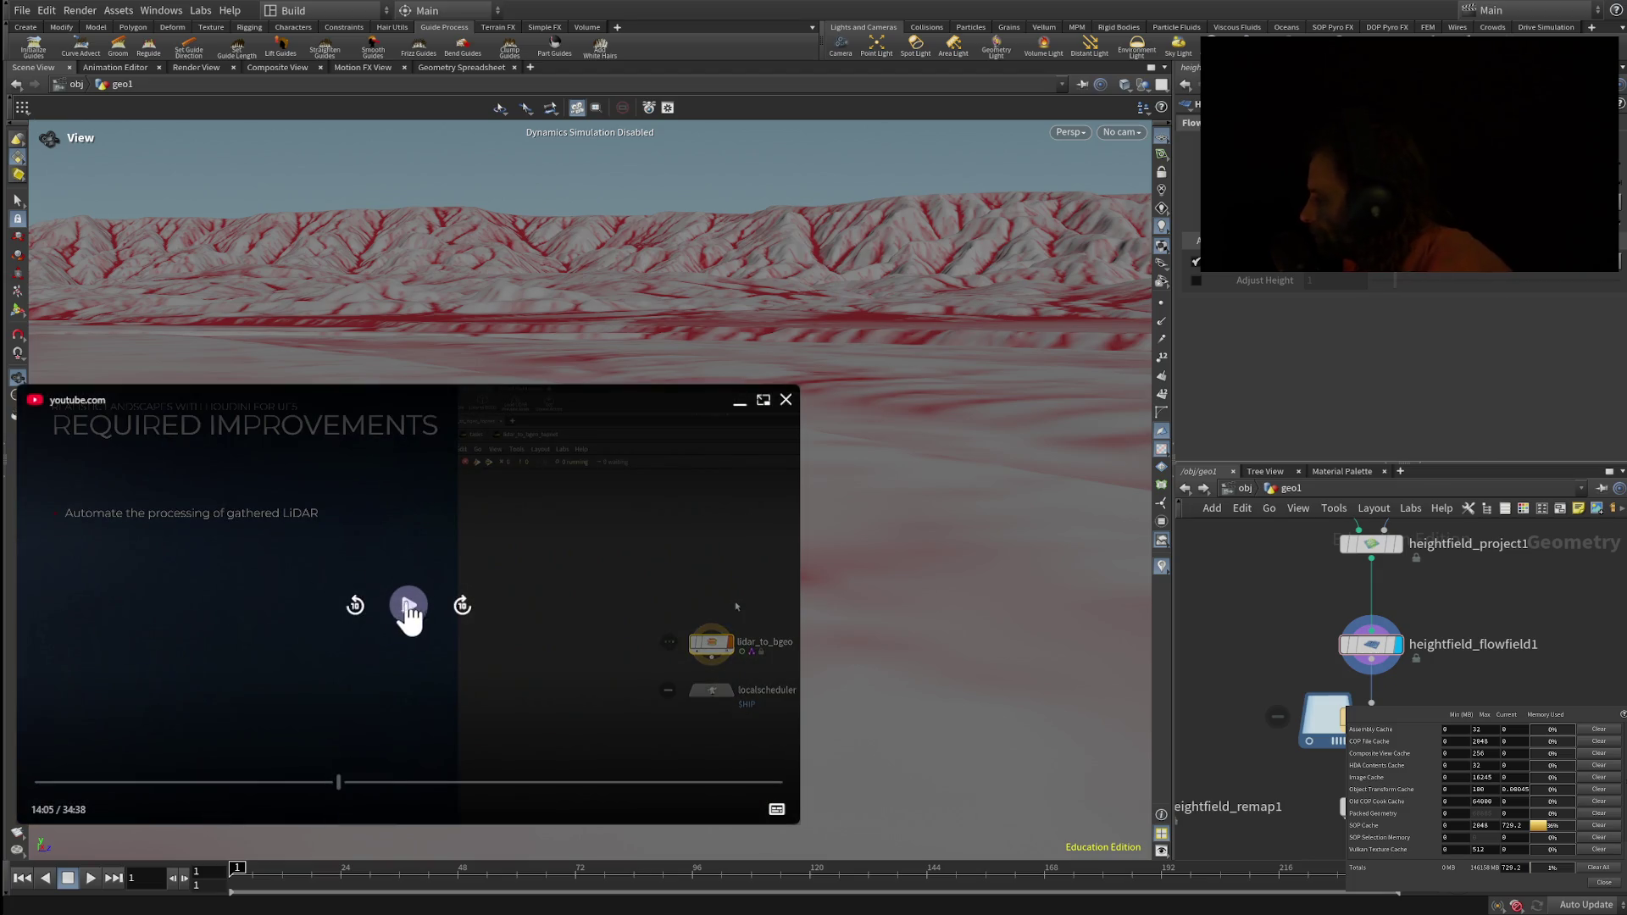
Step: Play the tutorial about nine seconds and pause at 14:14 on the lidar_to_bgeo and localscheduler nodes
left_click(410, 620)
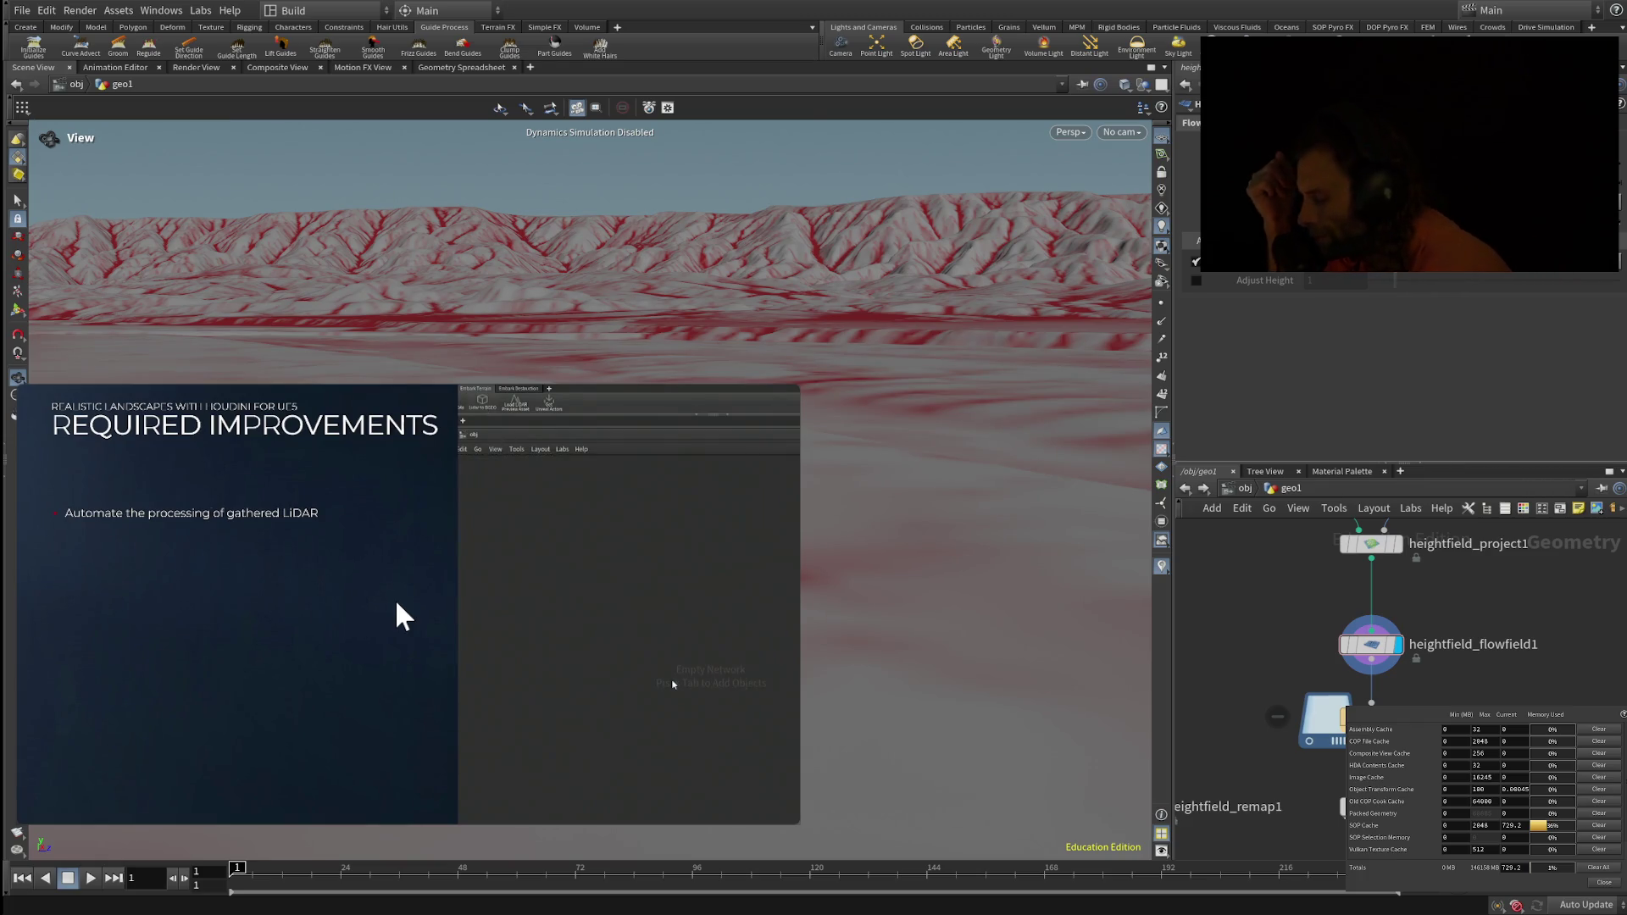
mouse_move(324, 670)
left_click(411, 617)
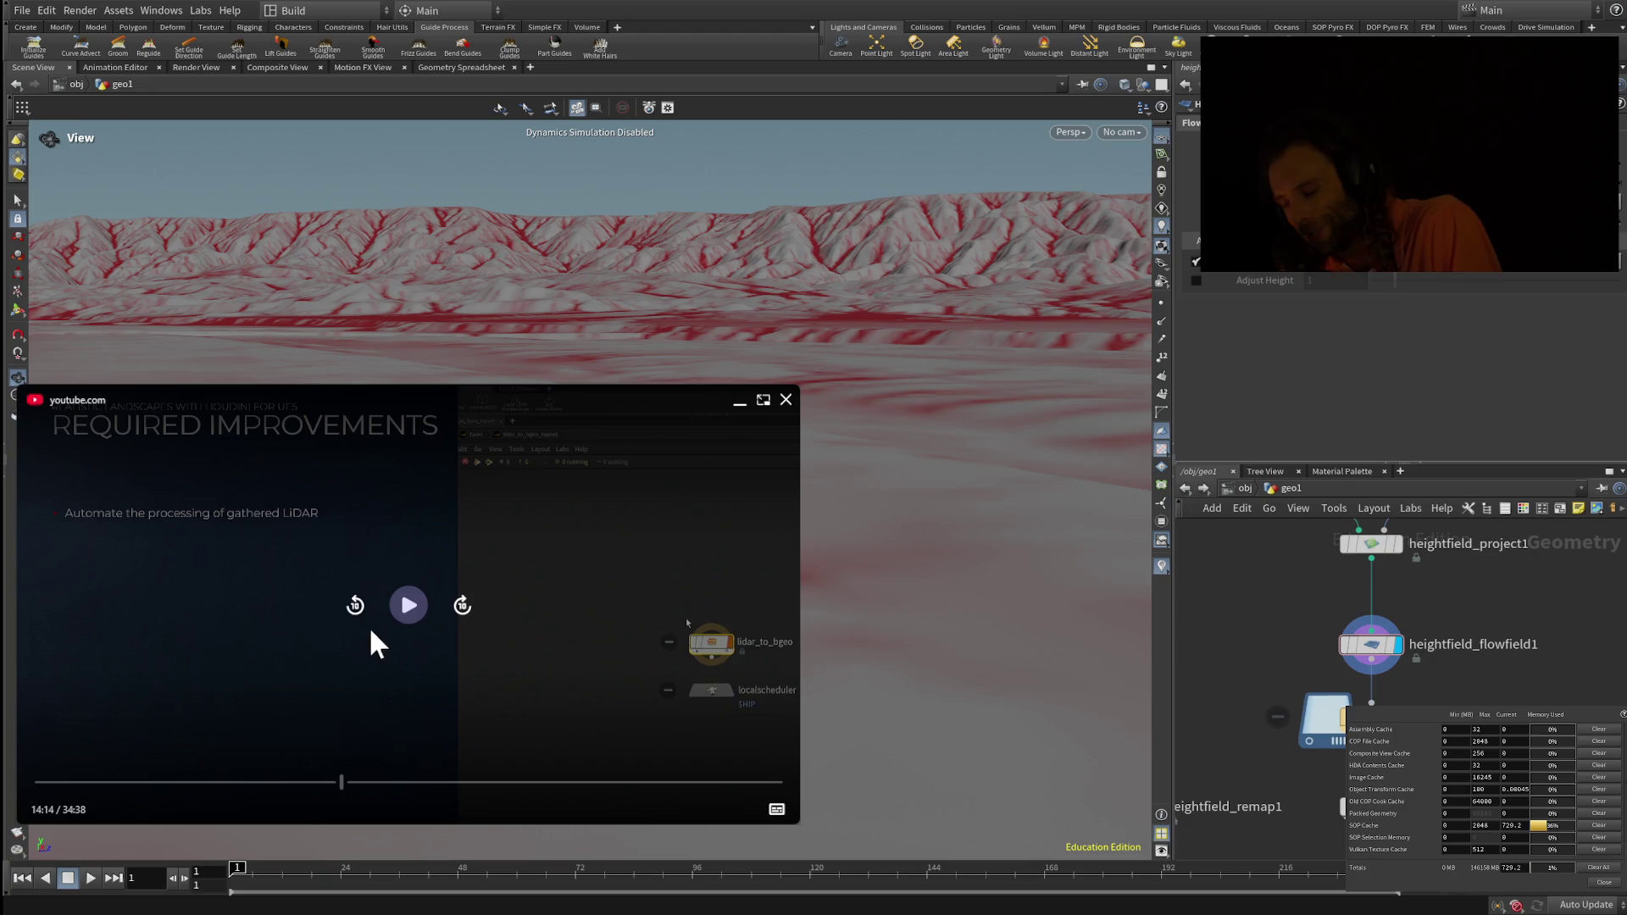
Step: Resume the tutorial video, letting it run on to 19:44 of 34:38
left_click(404, 607)
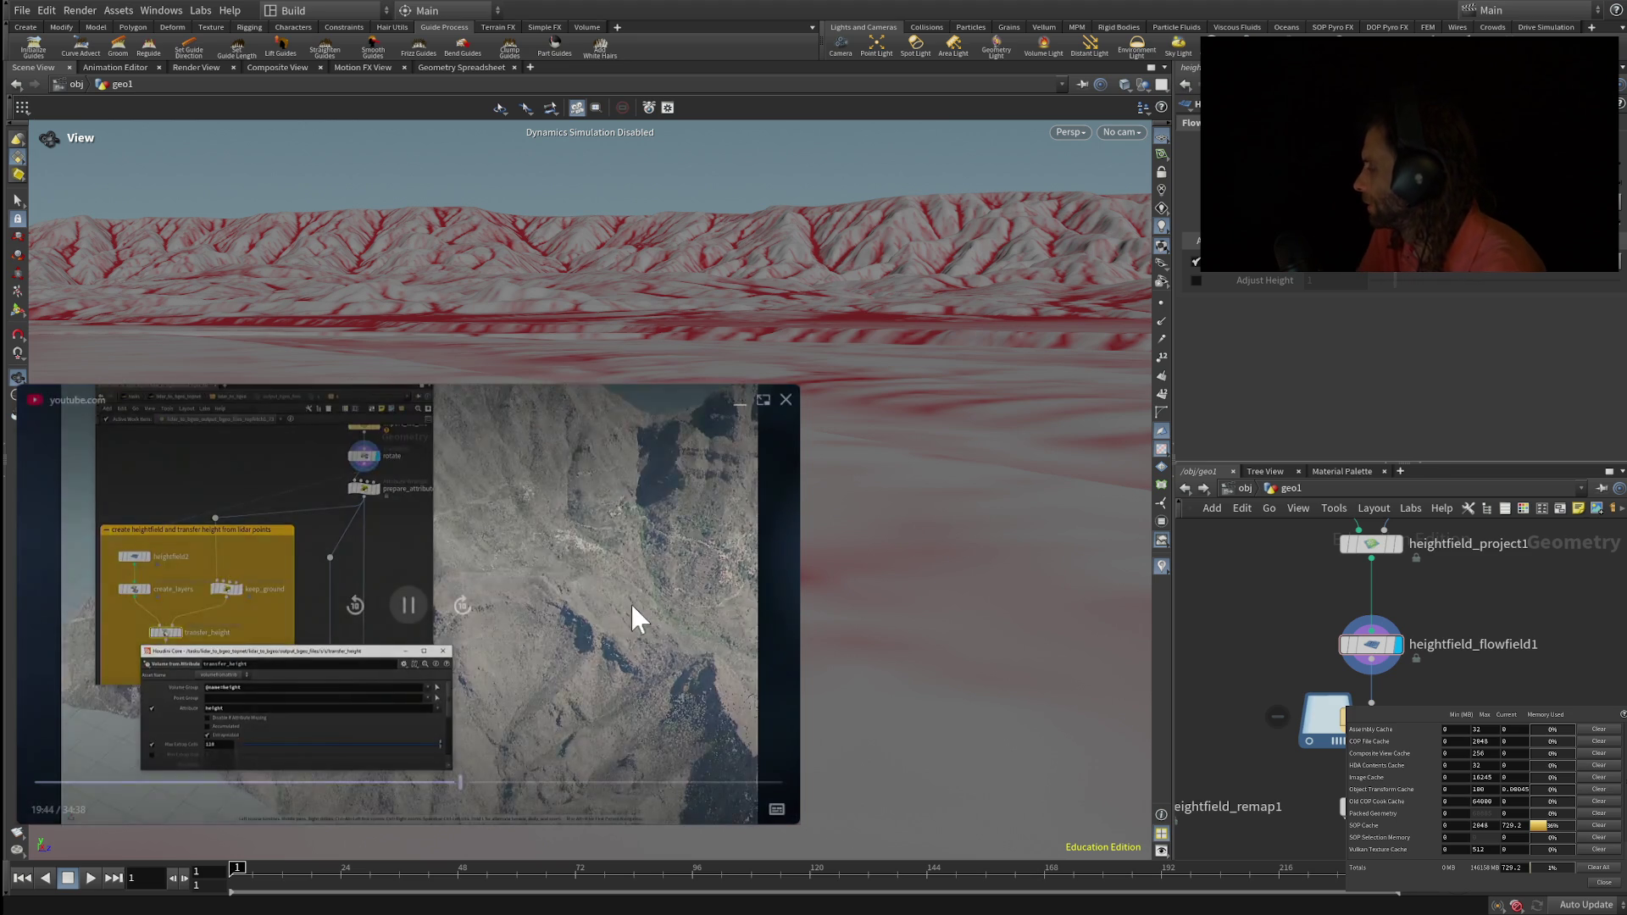
Step: Rewind the tutorial 10 seconds and replay the lidarimport1 LAS and LAZ attributes slide
left_click(355, 611)
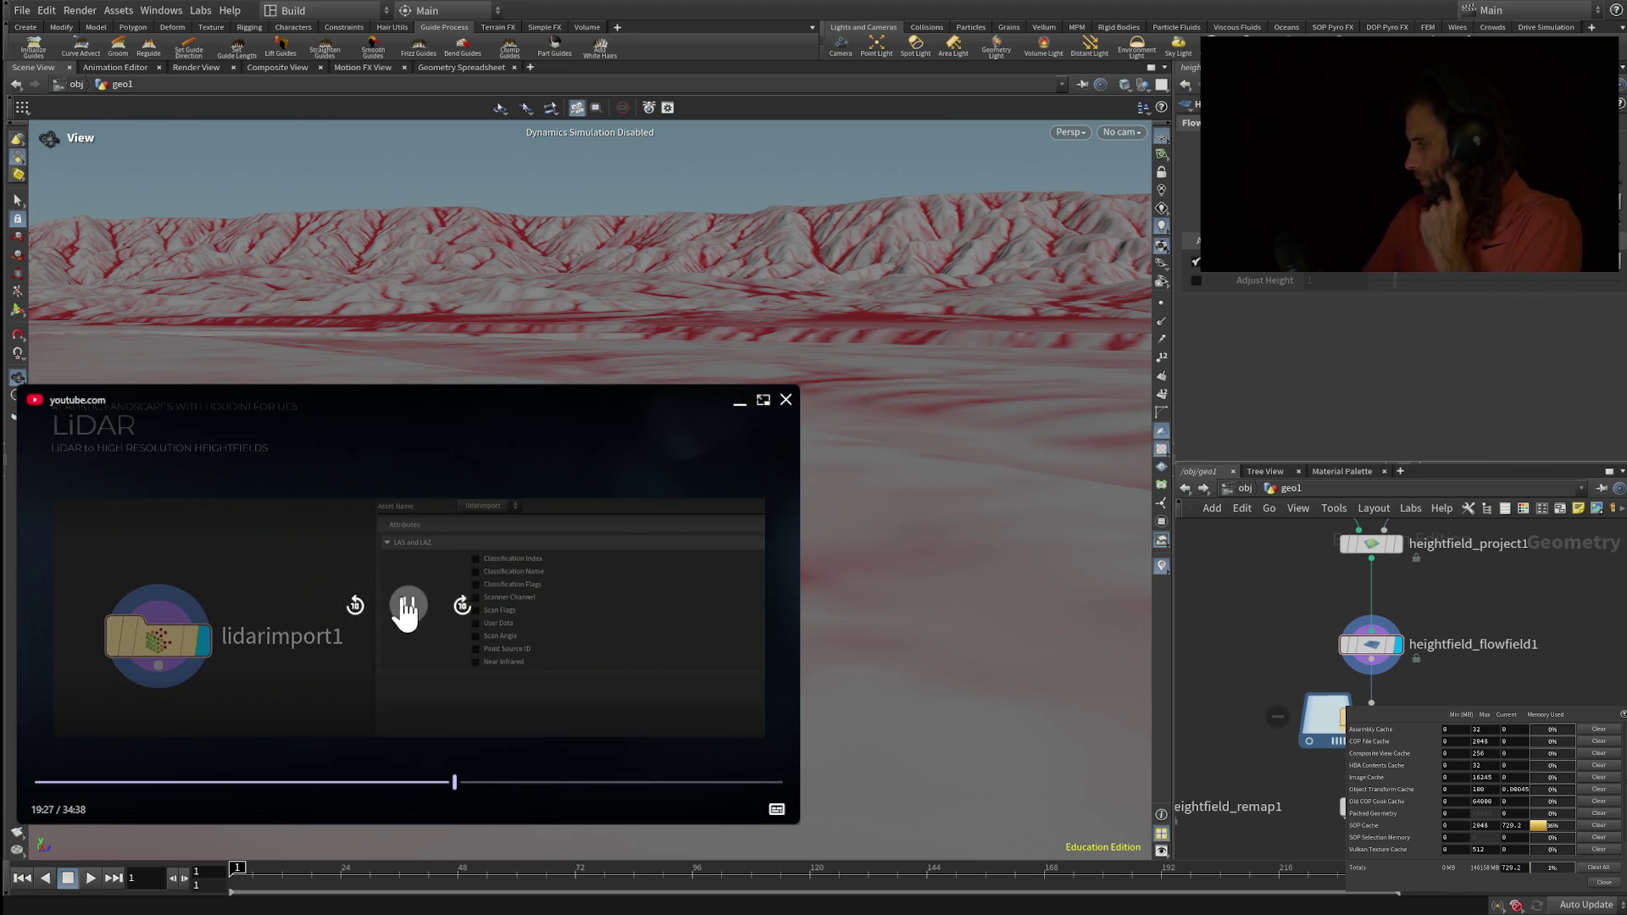
left_click(408, 606)
left_click(409, 606)
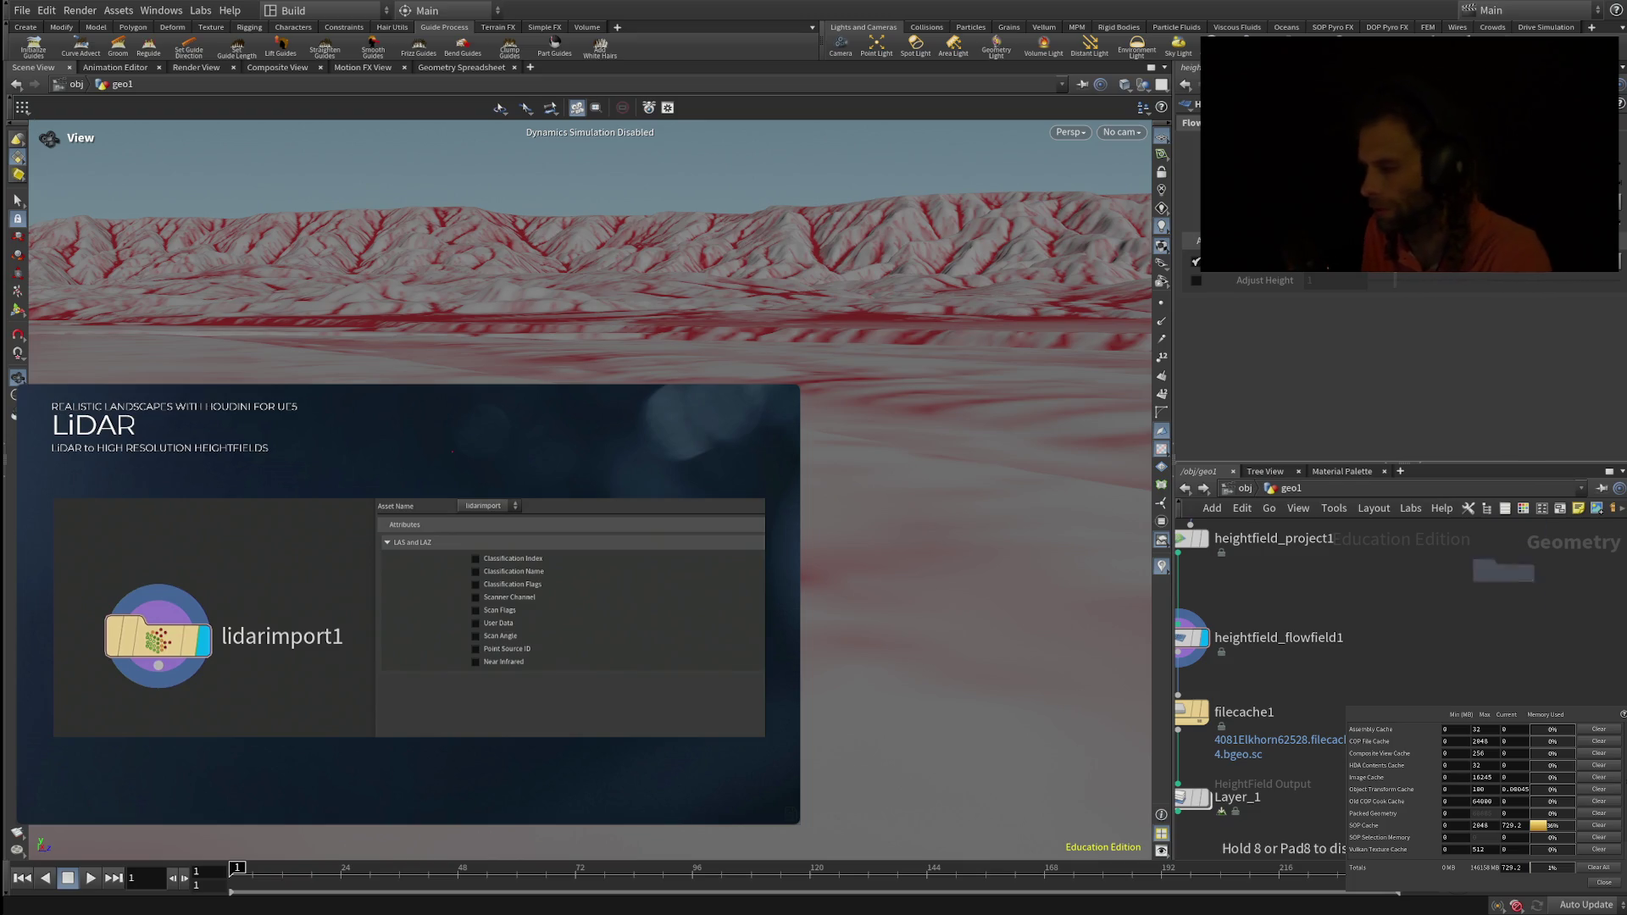
Step: Add a lidarimport1 node to the geo1 network and zoom the network view in on it
left_click(1505, 617)
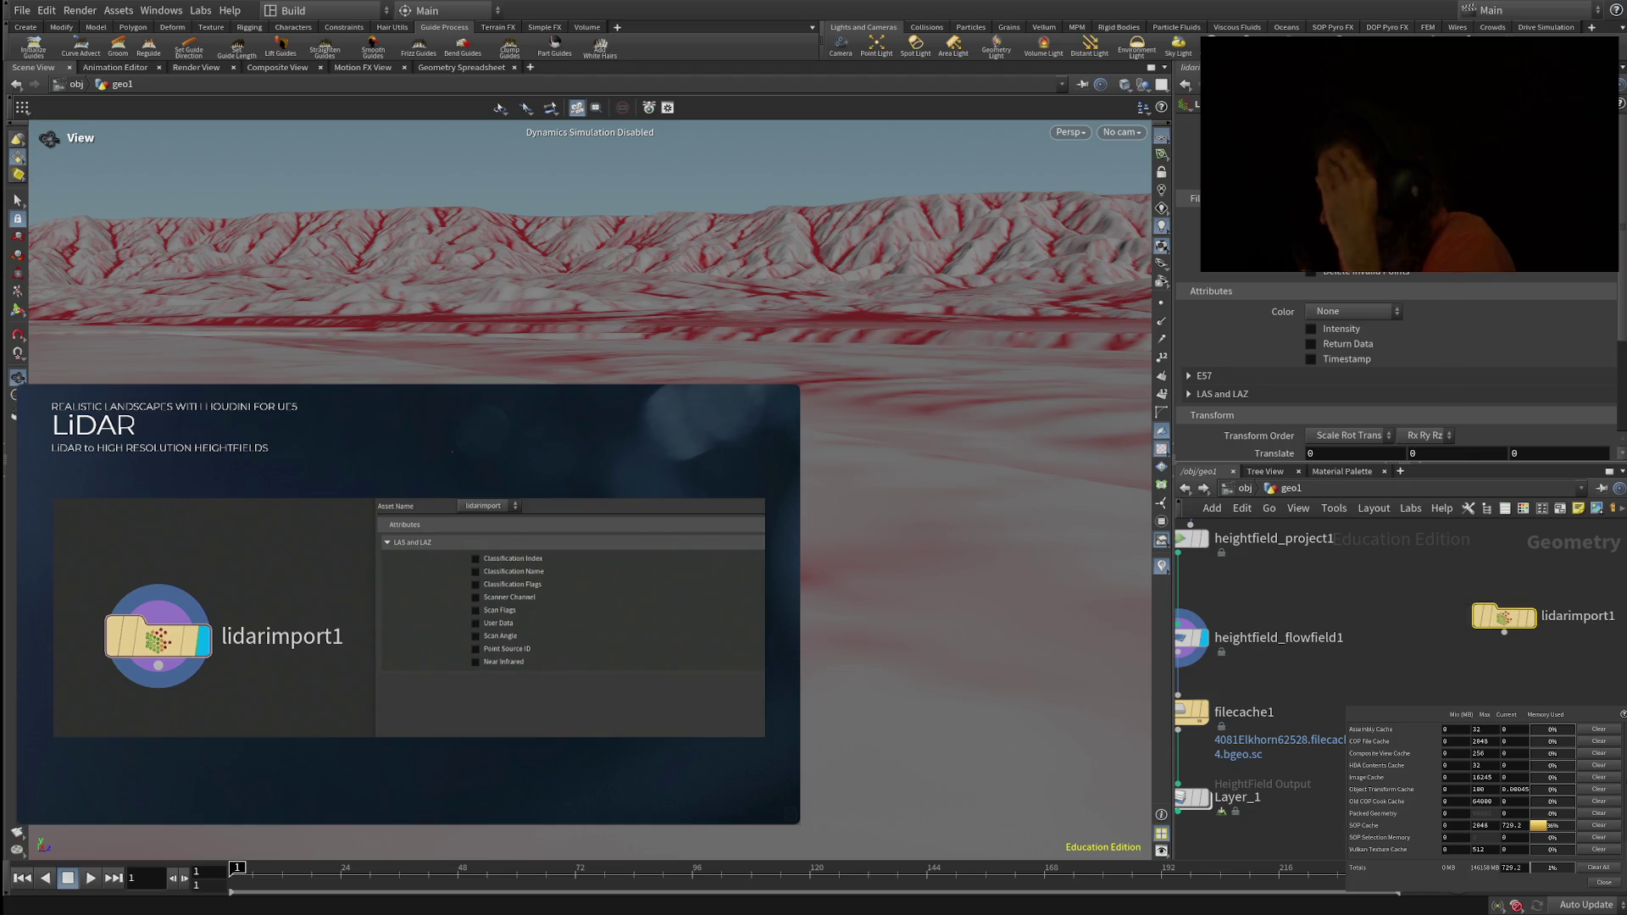
scroll(1398, 678, "down", 2)
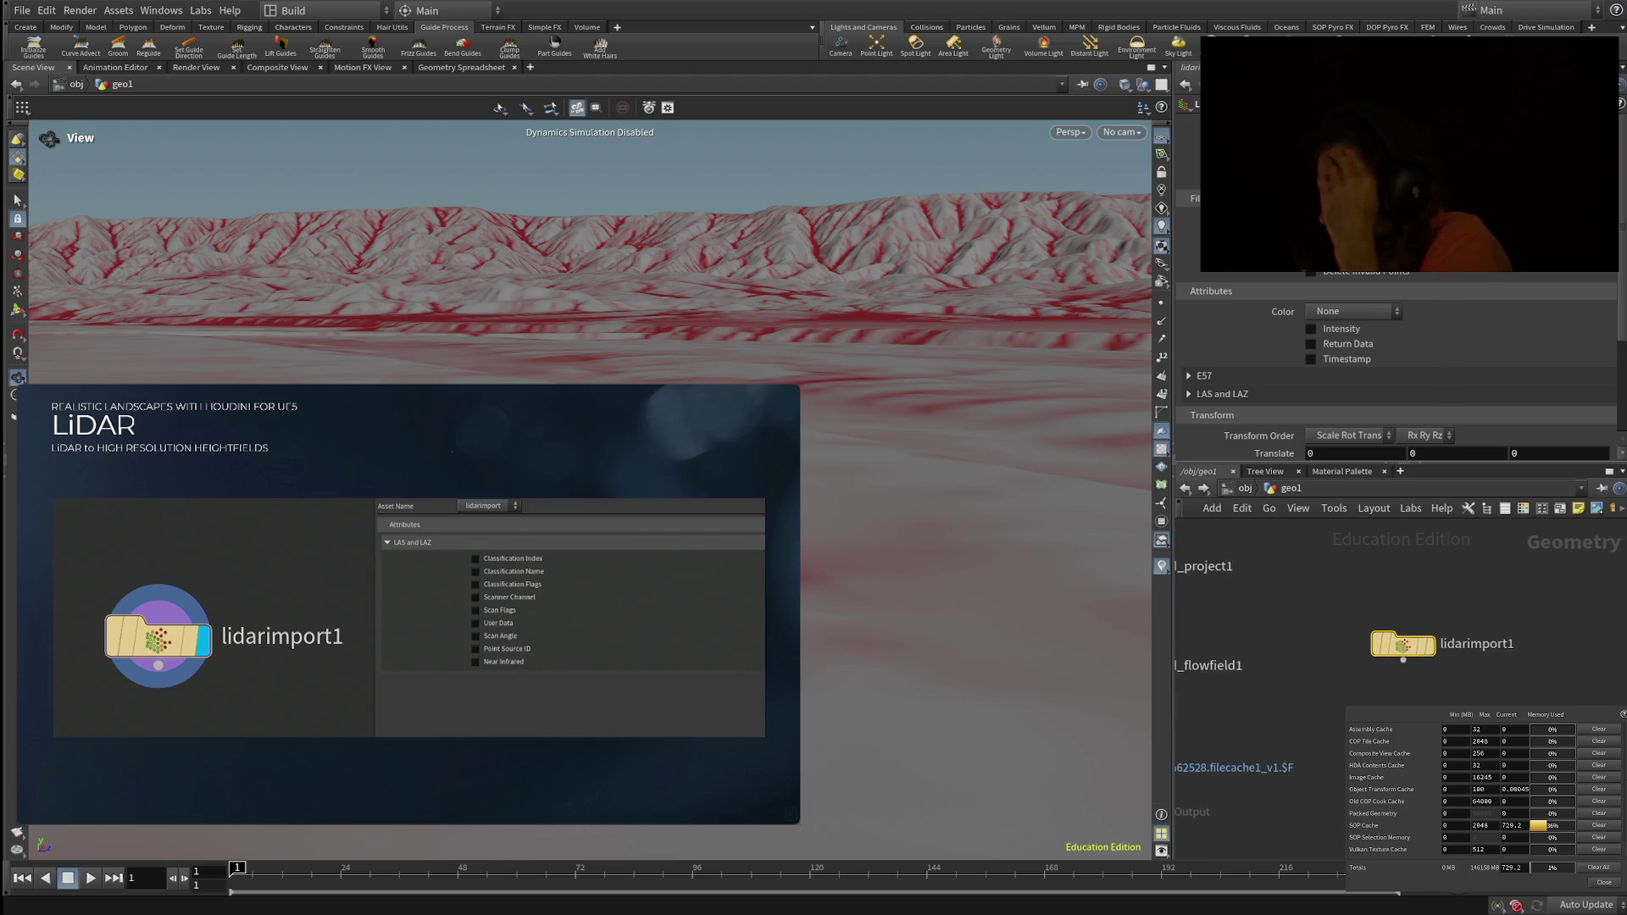
middle_click_drag(1436, 653, 1472, 655)
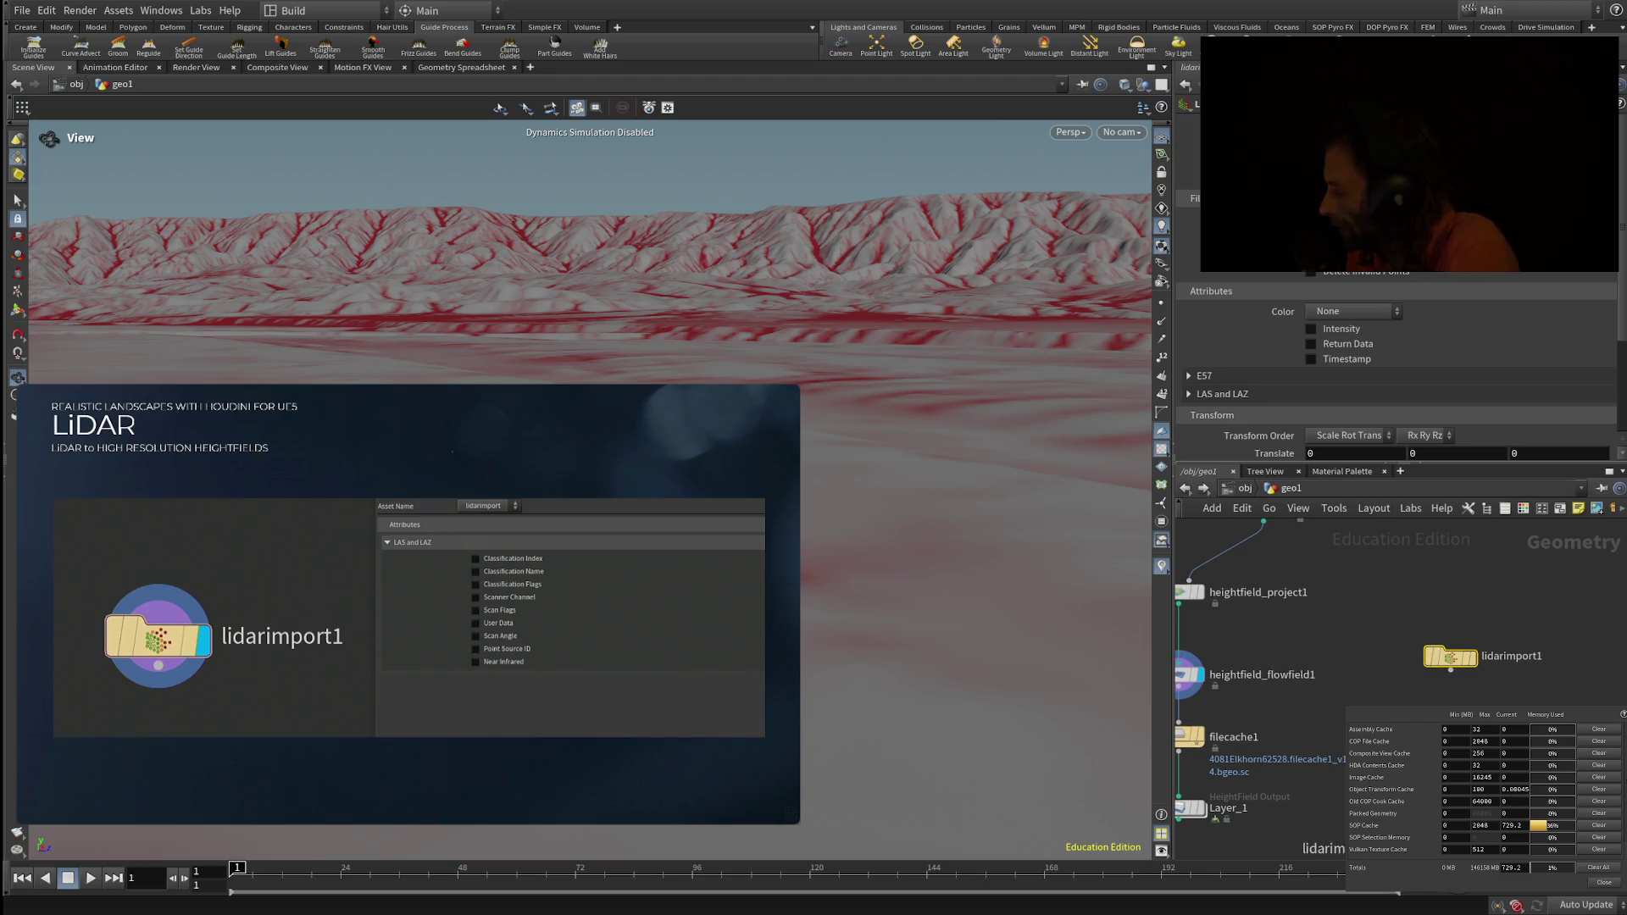
scroll(1510, 648, "up", 4)
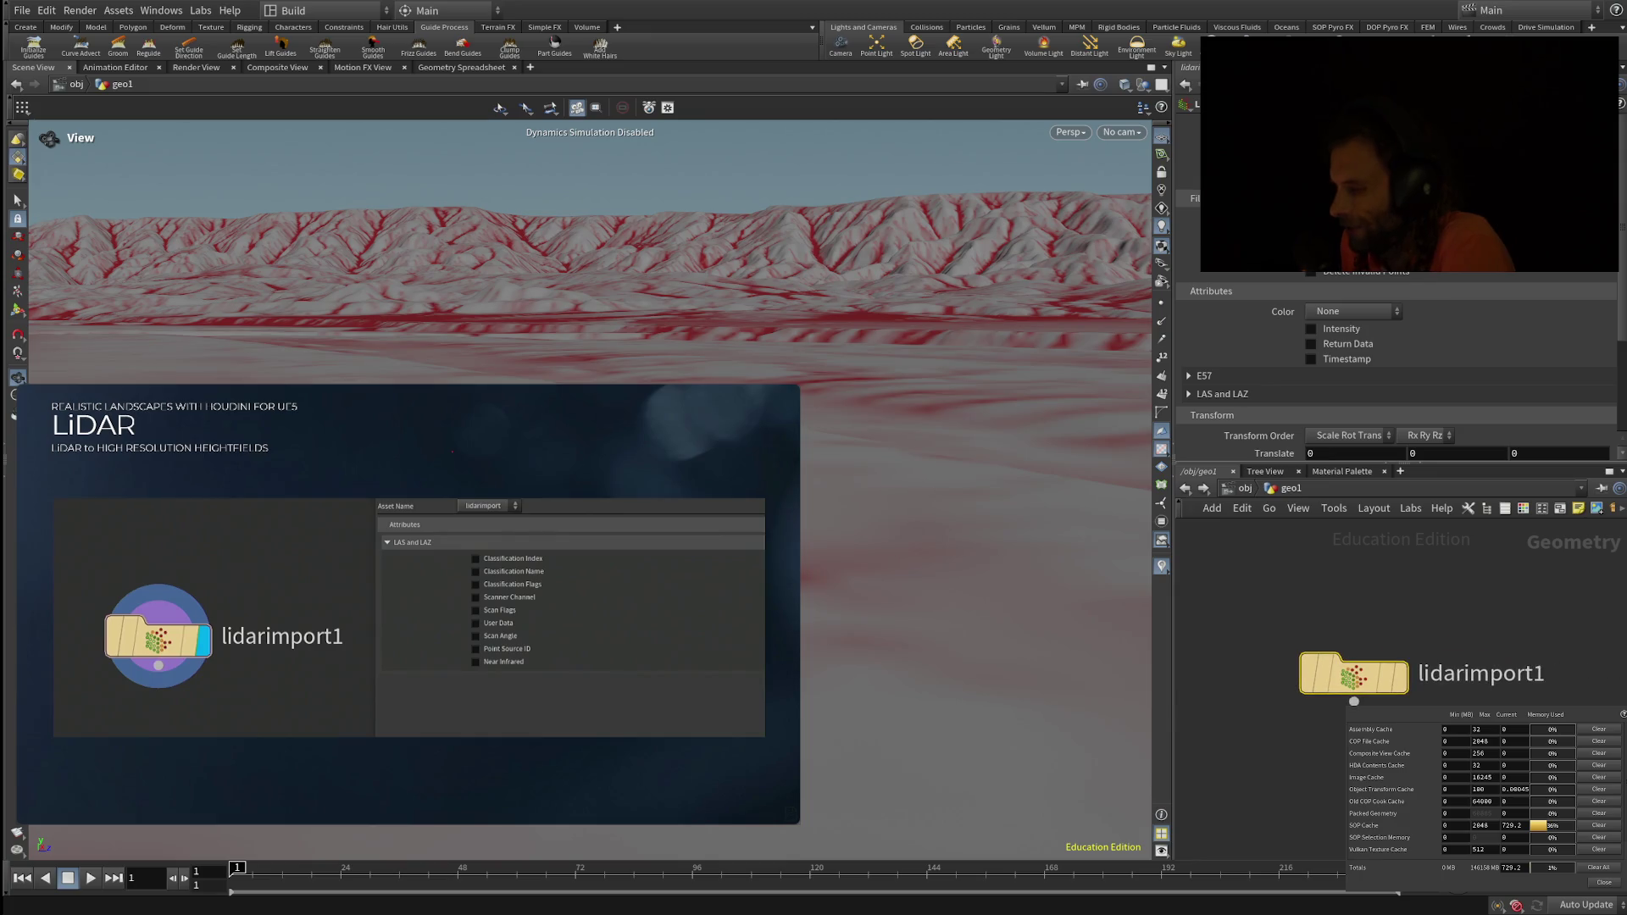
mouse_move(408, 604)
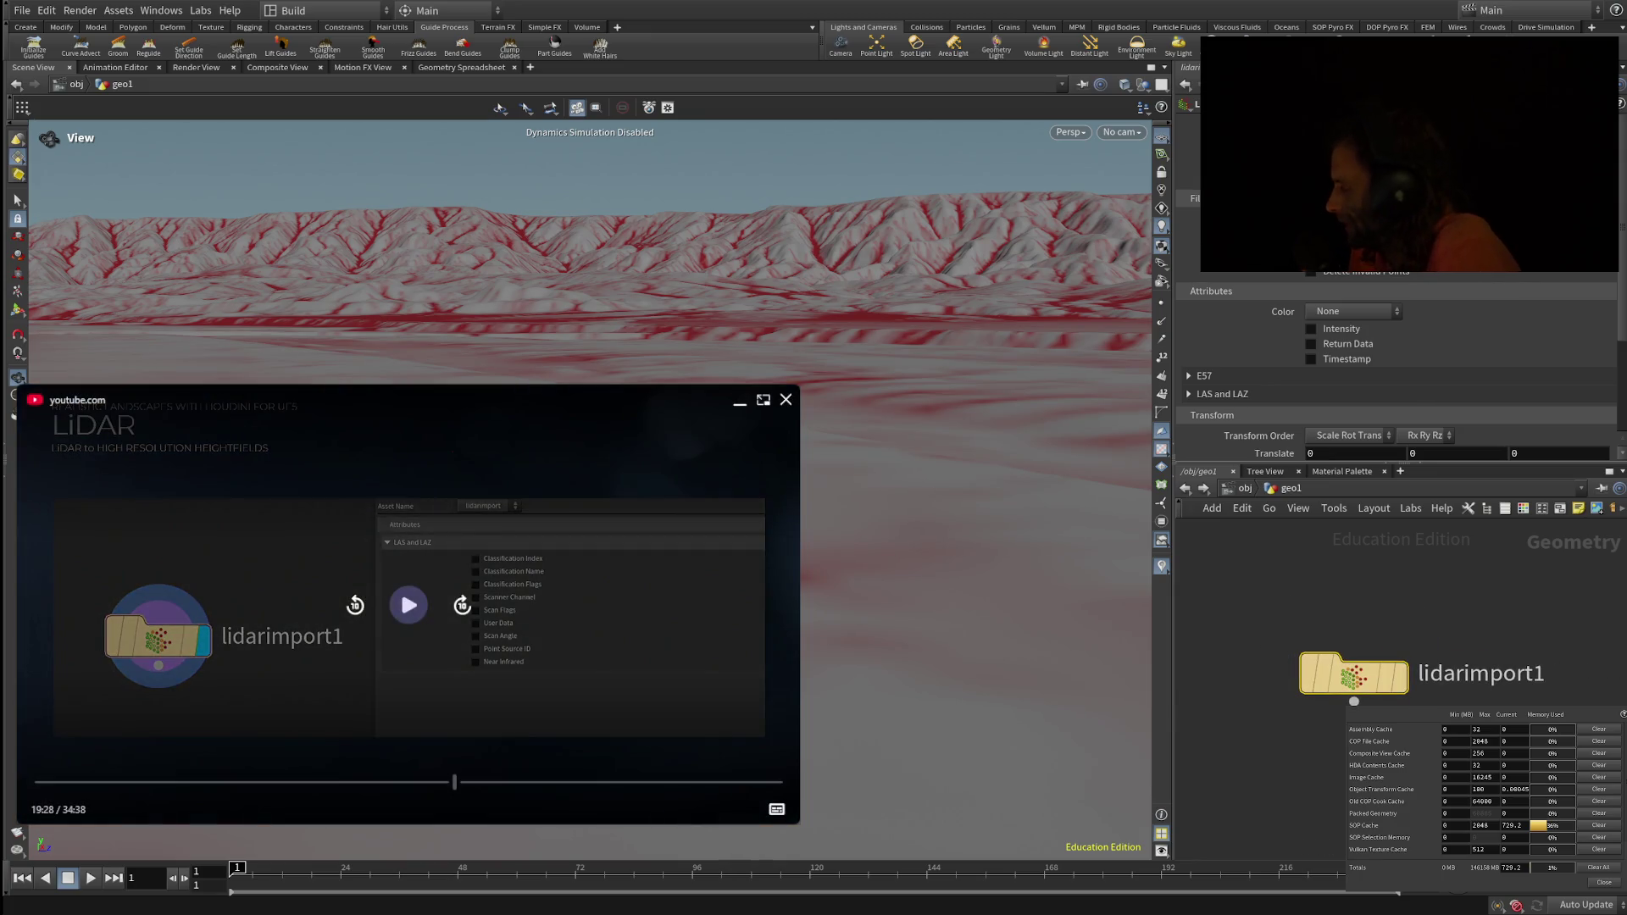
left_click(408, 605)
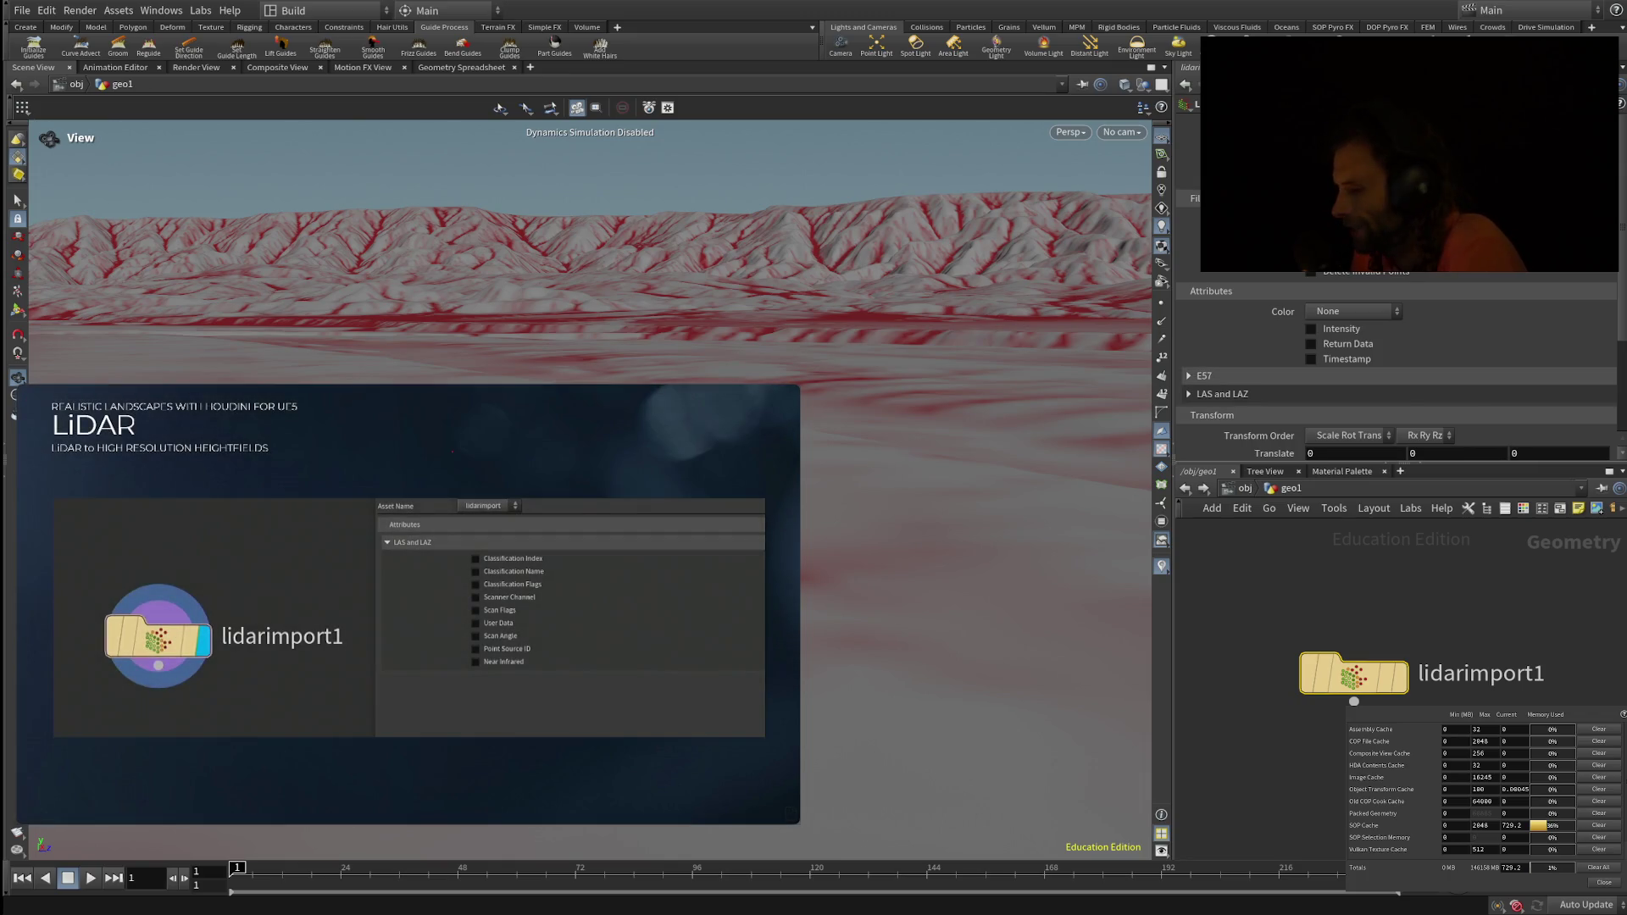
scroll(1399, 382, "down", 1)
Step: Expand lidarimport1's LAS and LAZ attribute options, scroll to its Transform fields, and resume the tutorial
left_click(1220, 332)
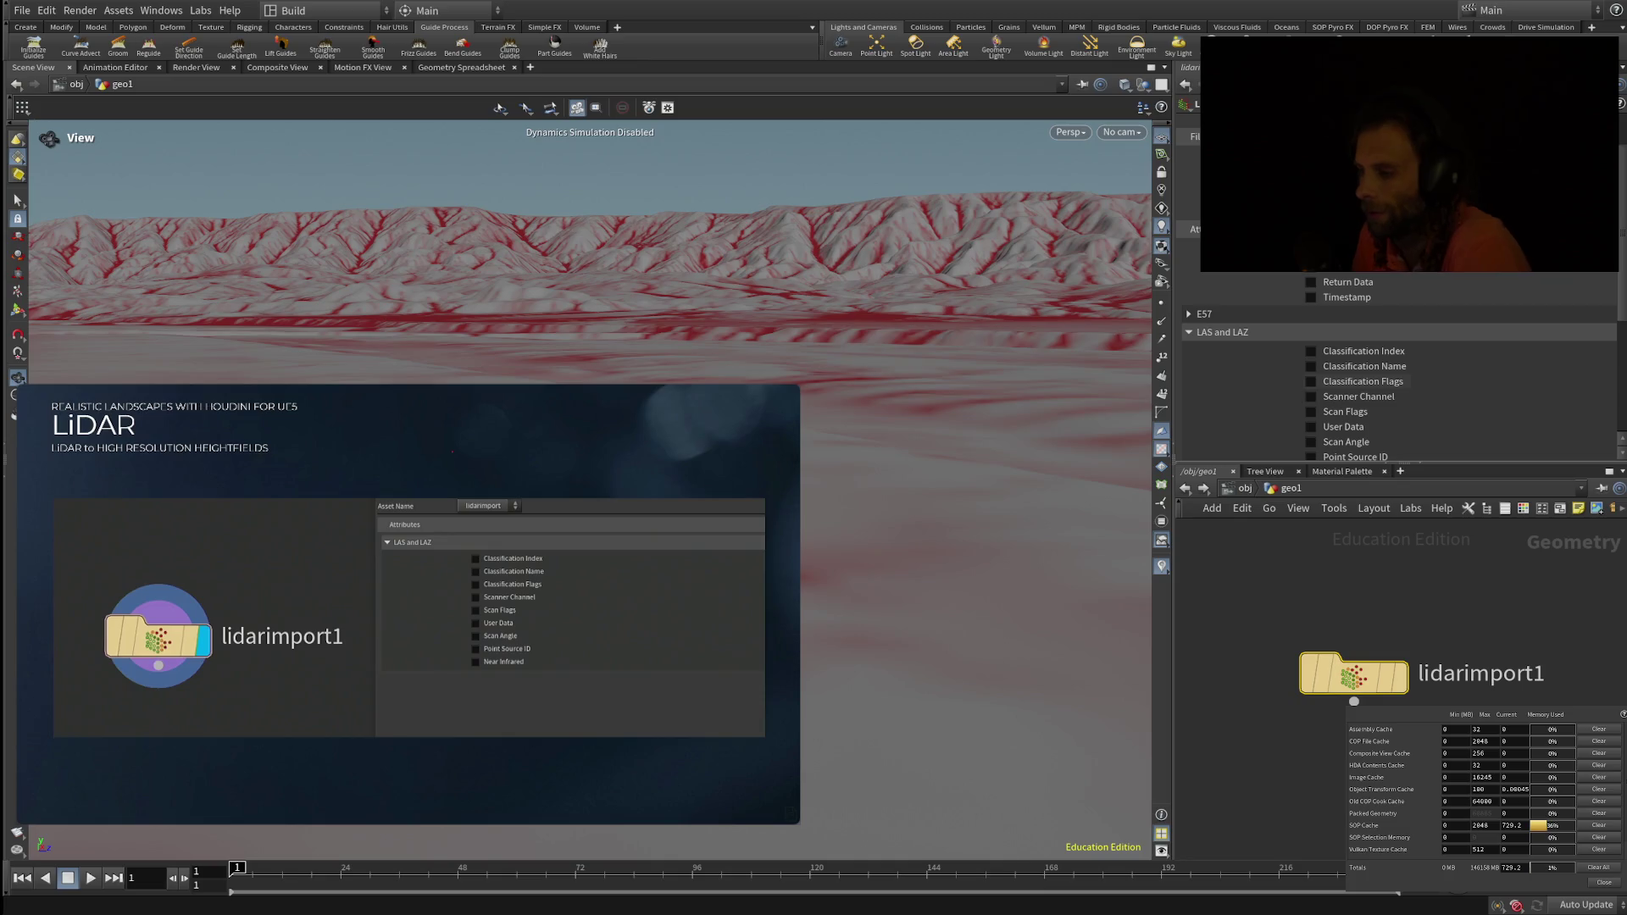
scroll(1399, 372, "down", 1)
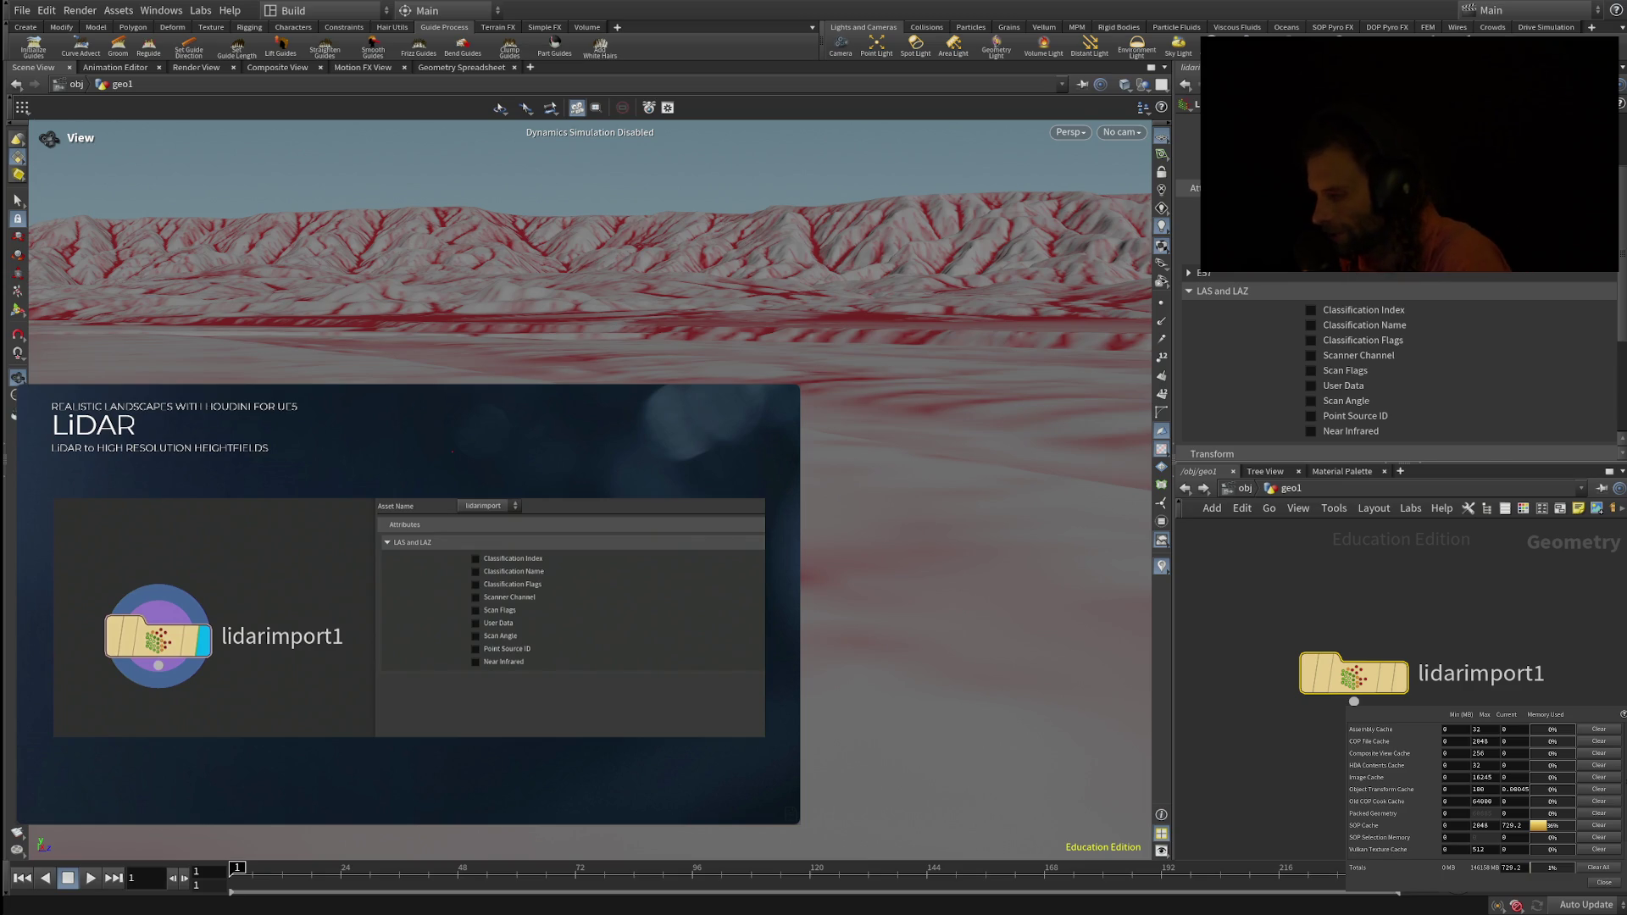
scroll(1398, 365, "down", 5)
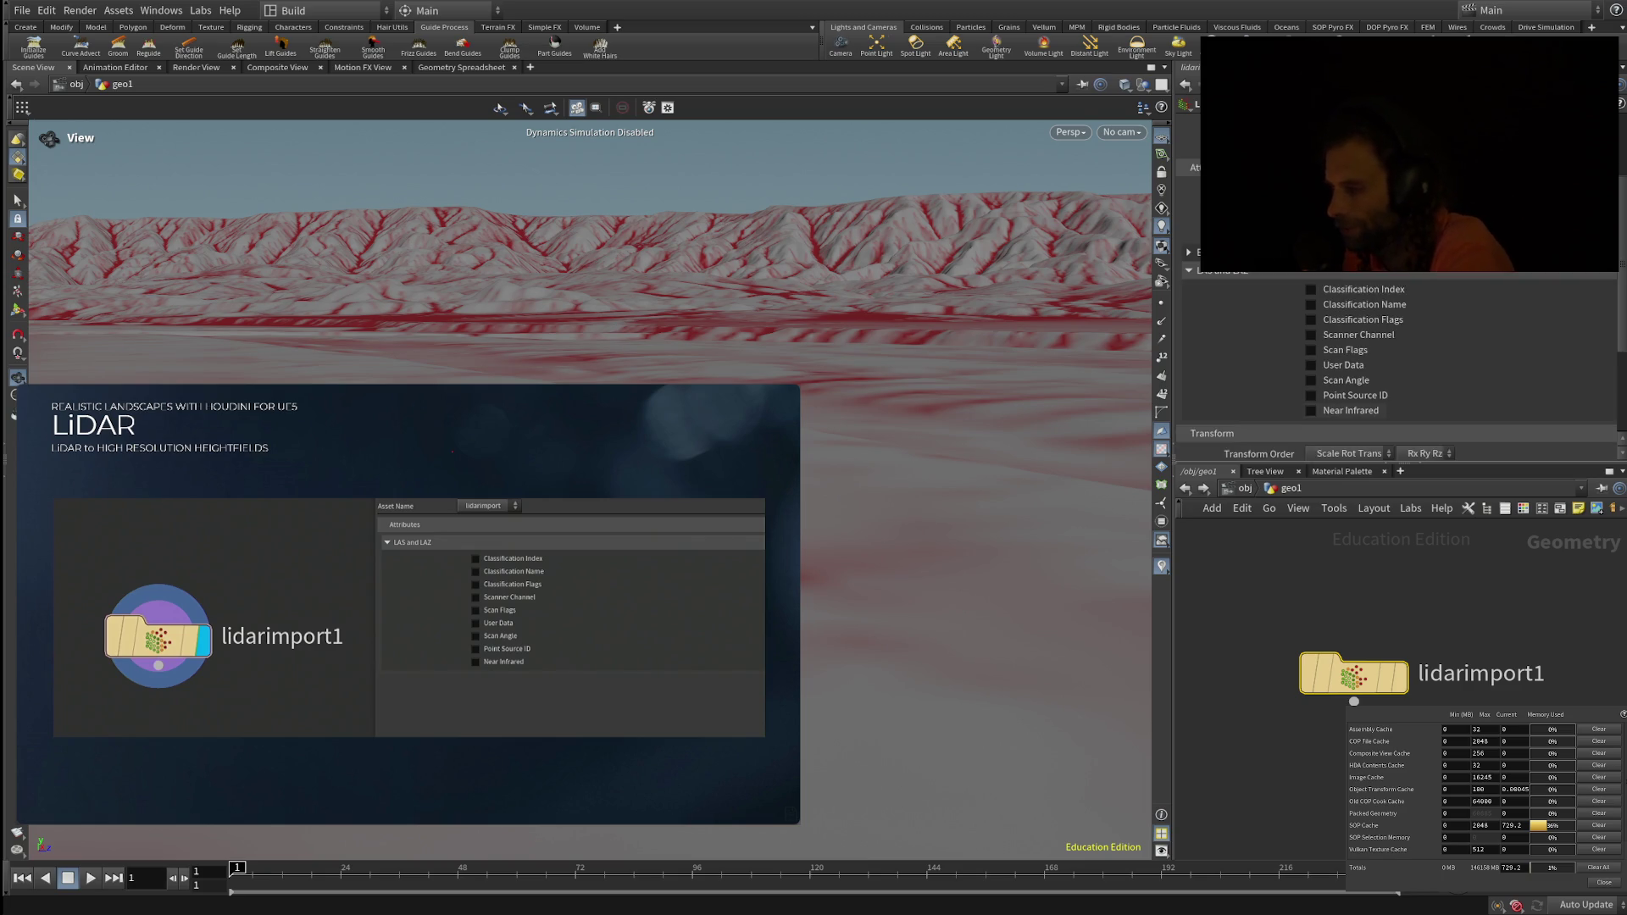
scroll(1399, 373, "down", 1)
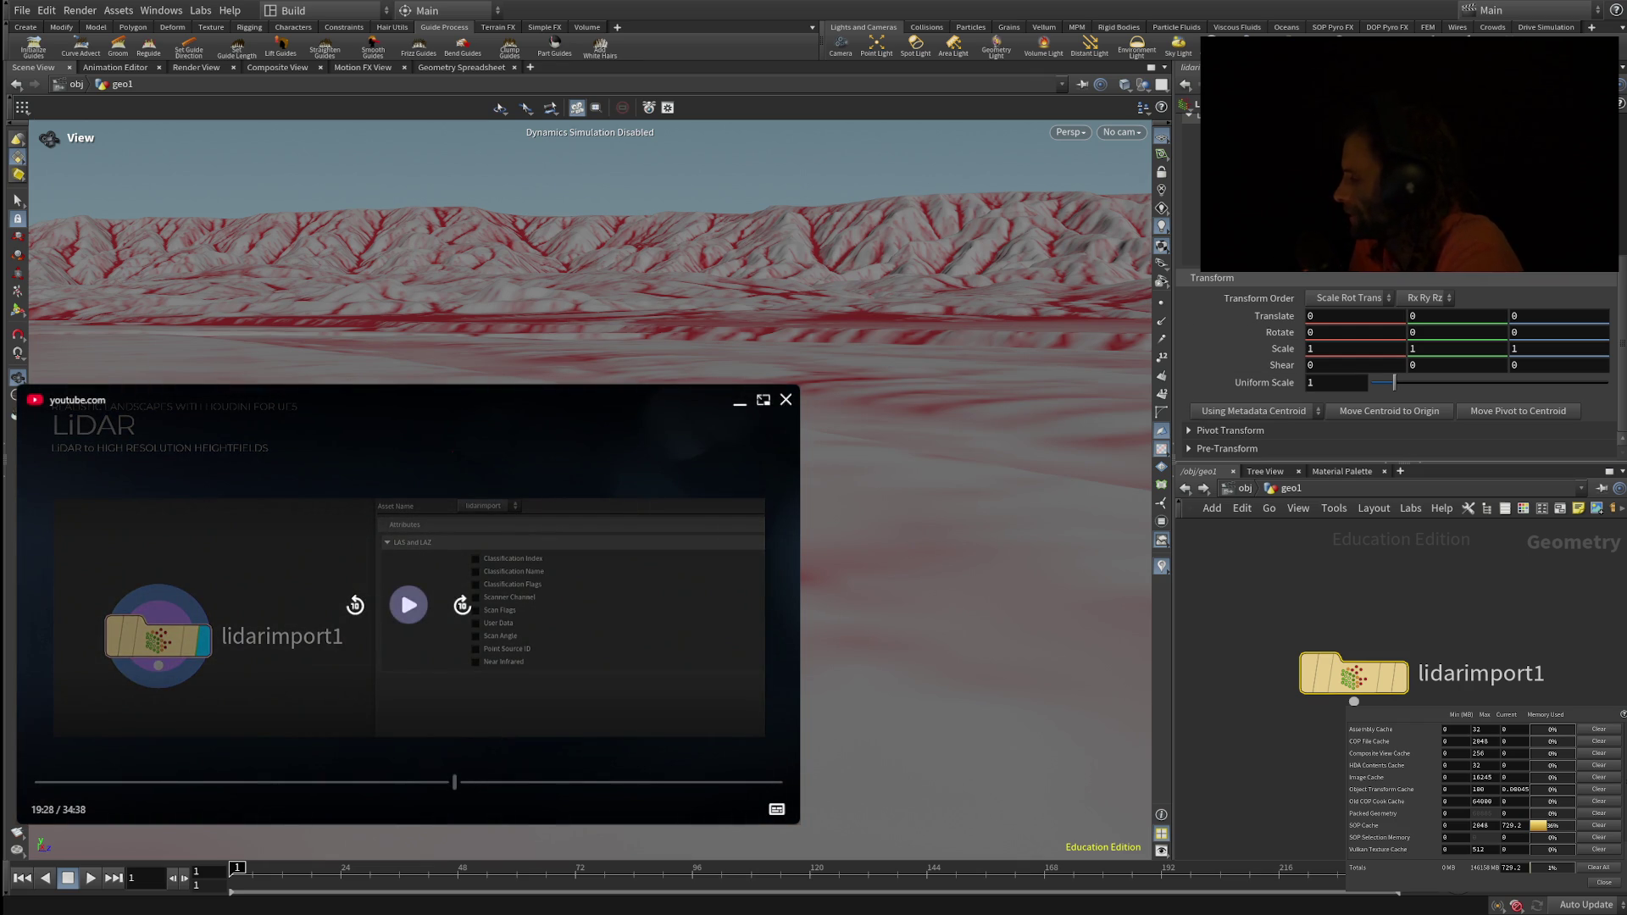
left_click(408, 606)
scroll(1399, 366, "down", 5)
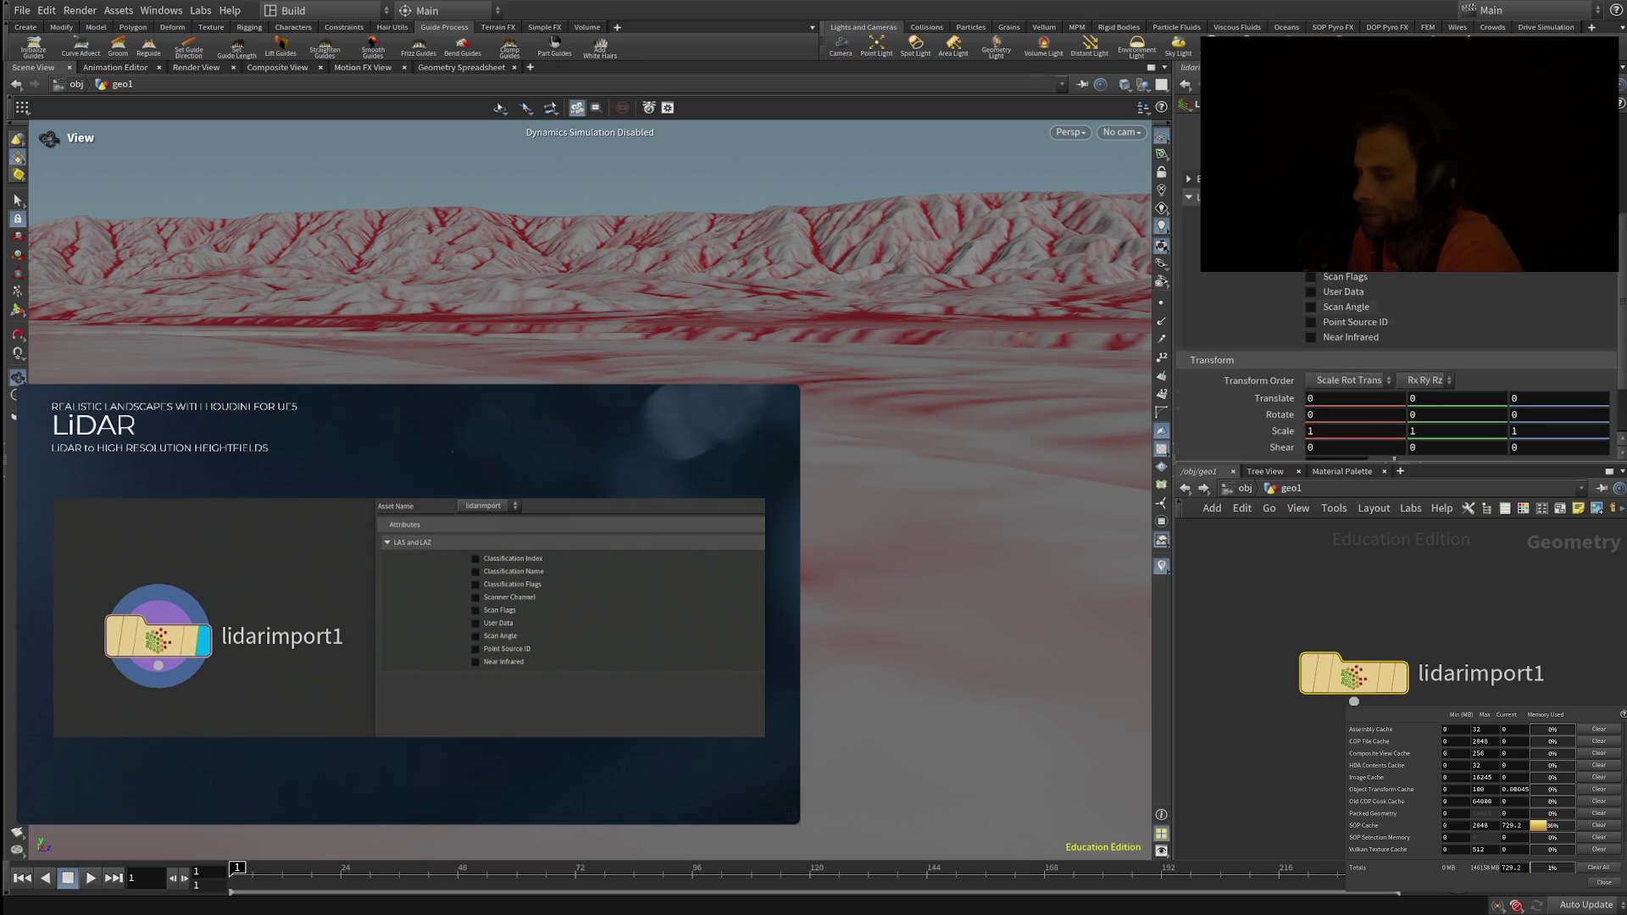
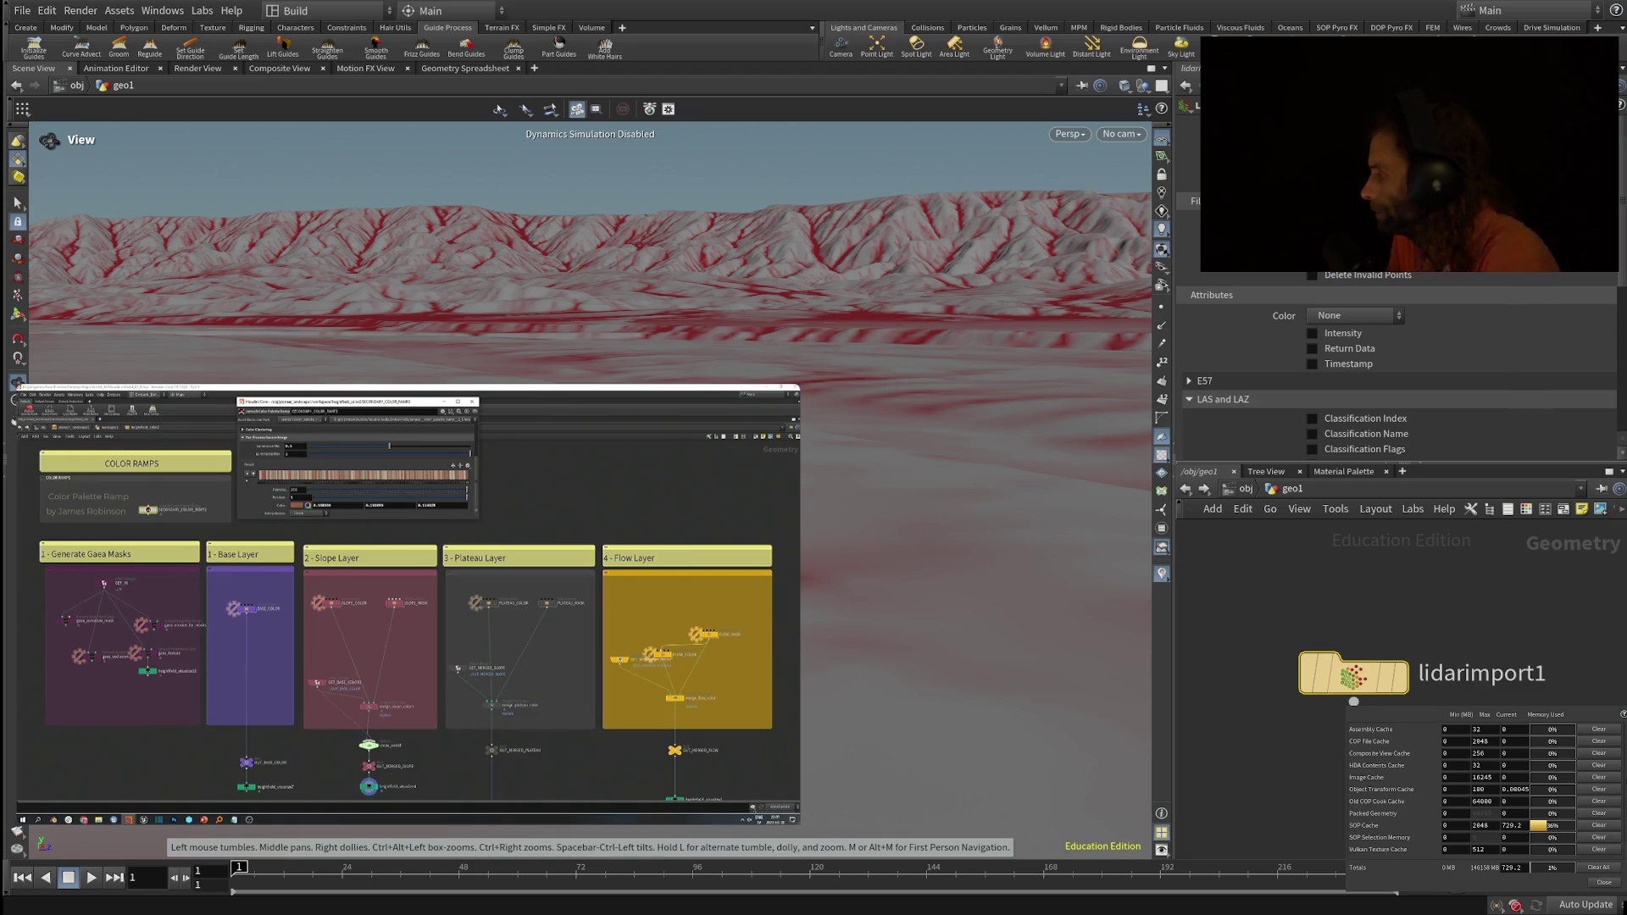
Step: Look straight down on the LiDAR terrain in Houdini to show its red drainage channels
mouse_move(272, 558)
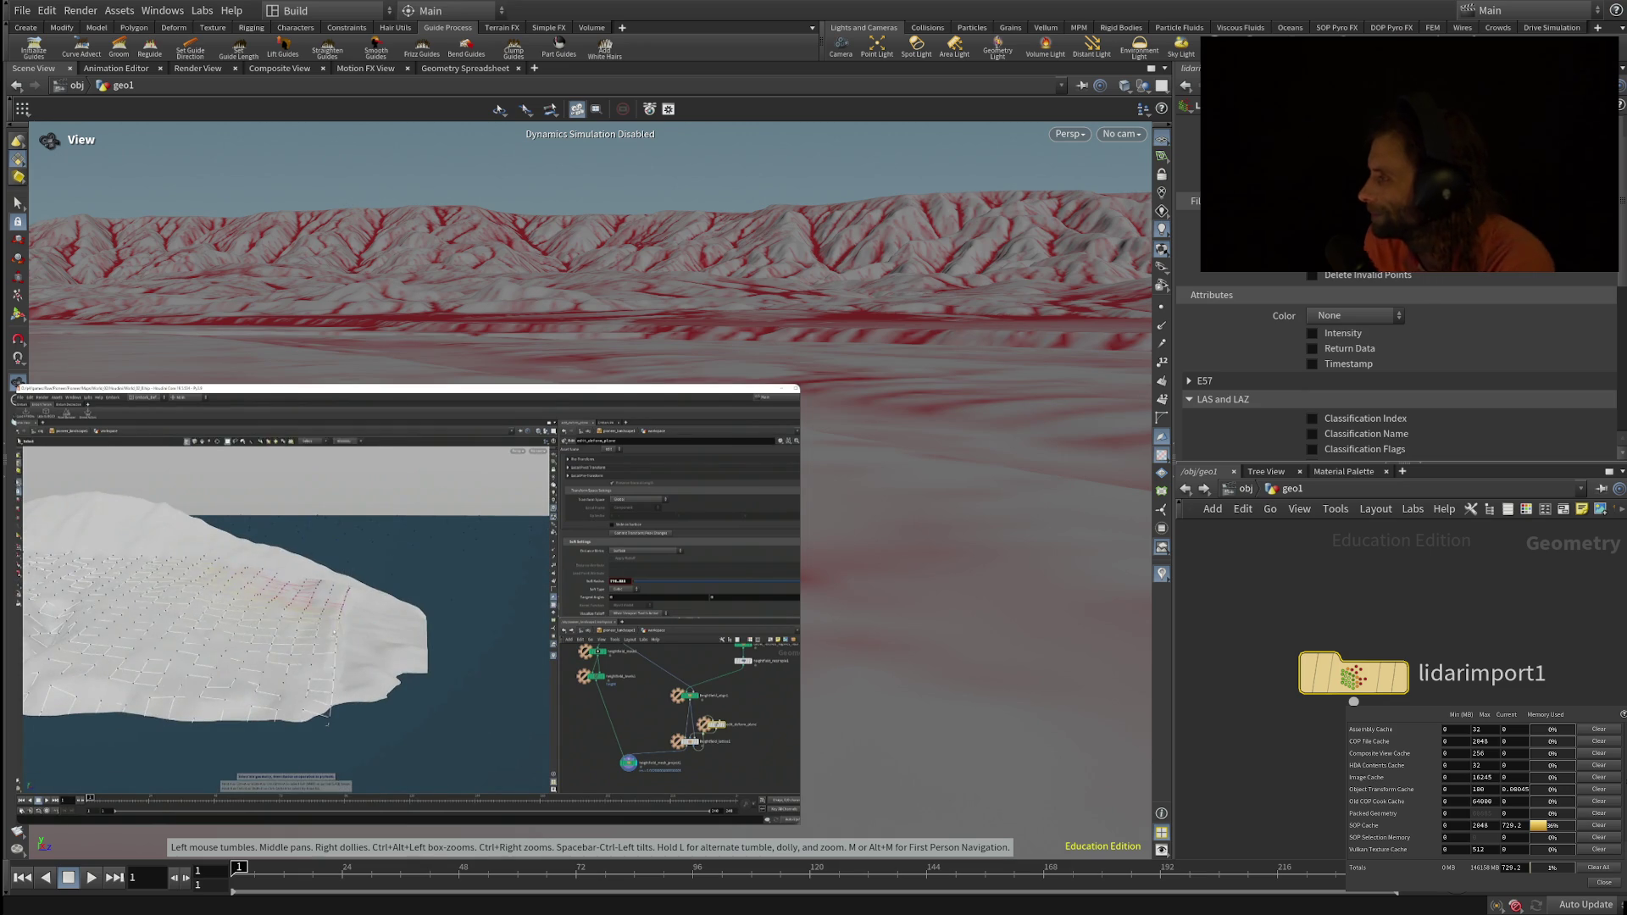
mouse_move(356, 603)
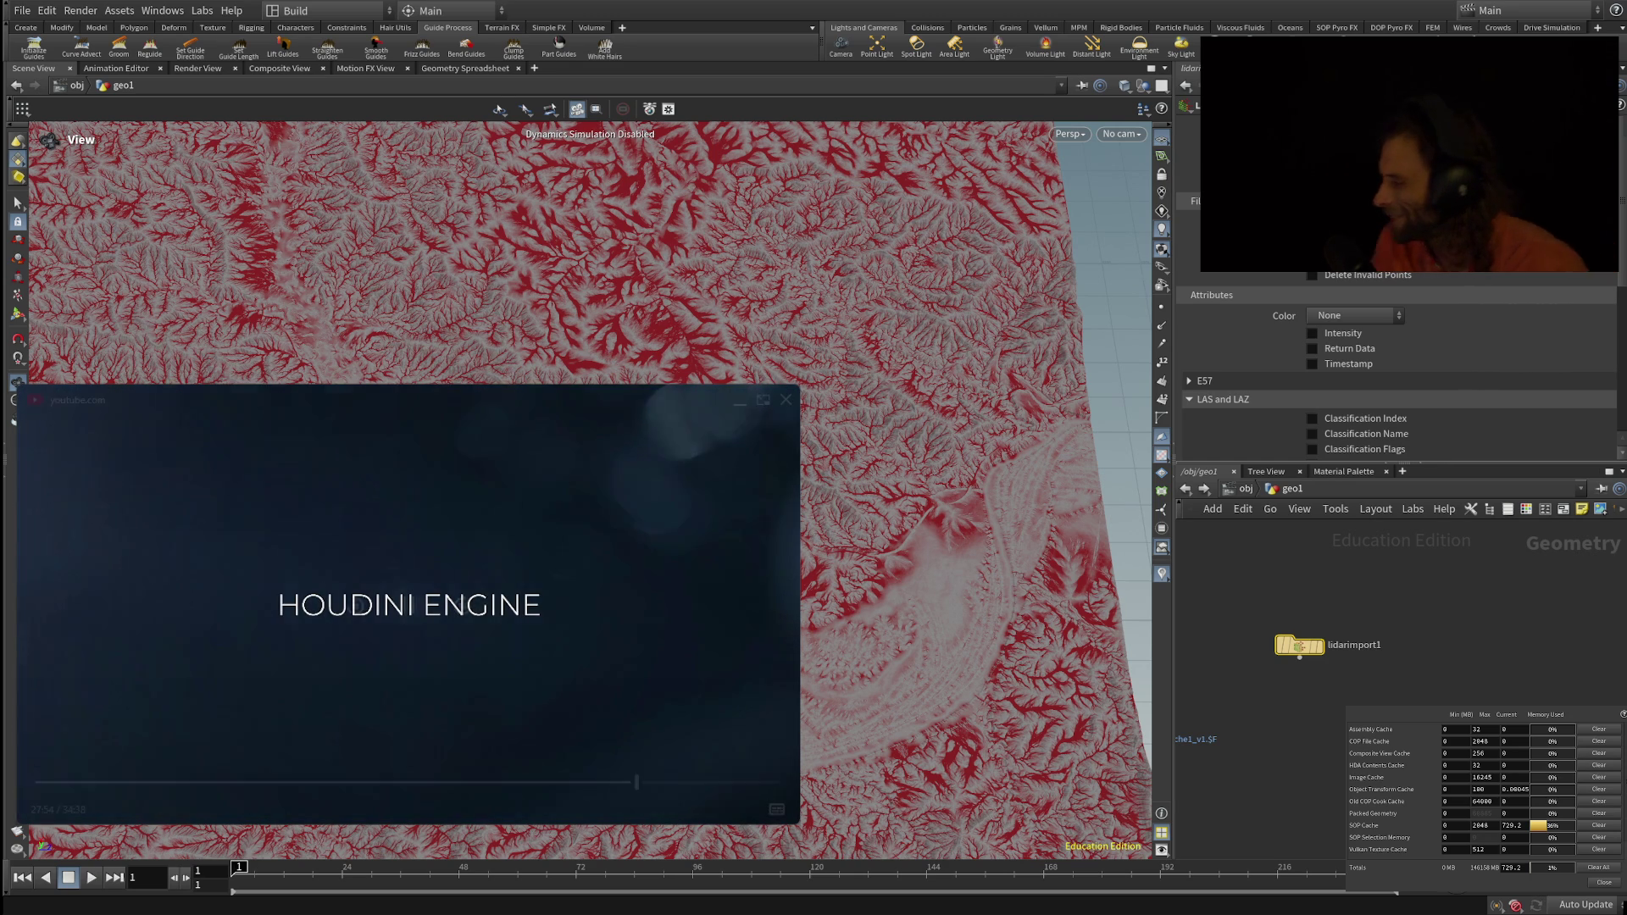
Step: Zoom in on the lidarimport1 terrain in the viewport, then pause the landscape video at 32:01
mouse_move(408, 604)
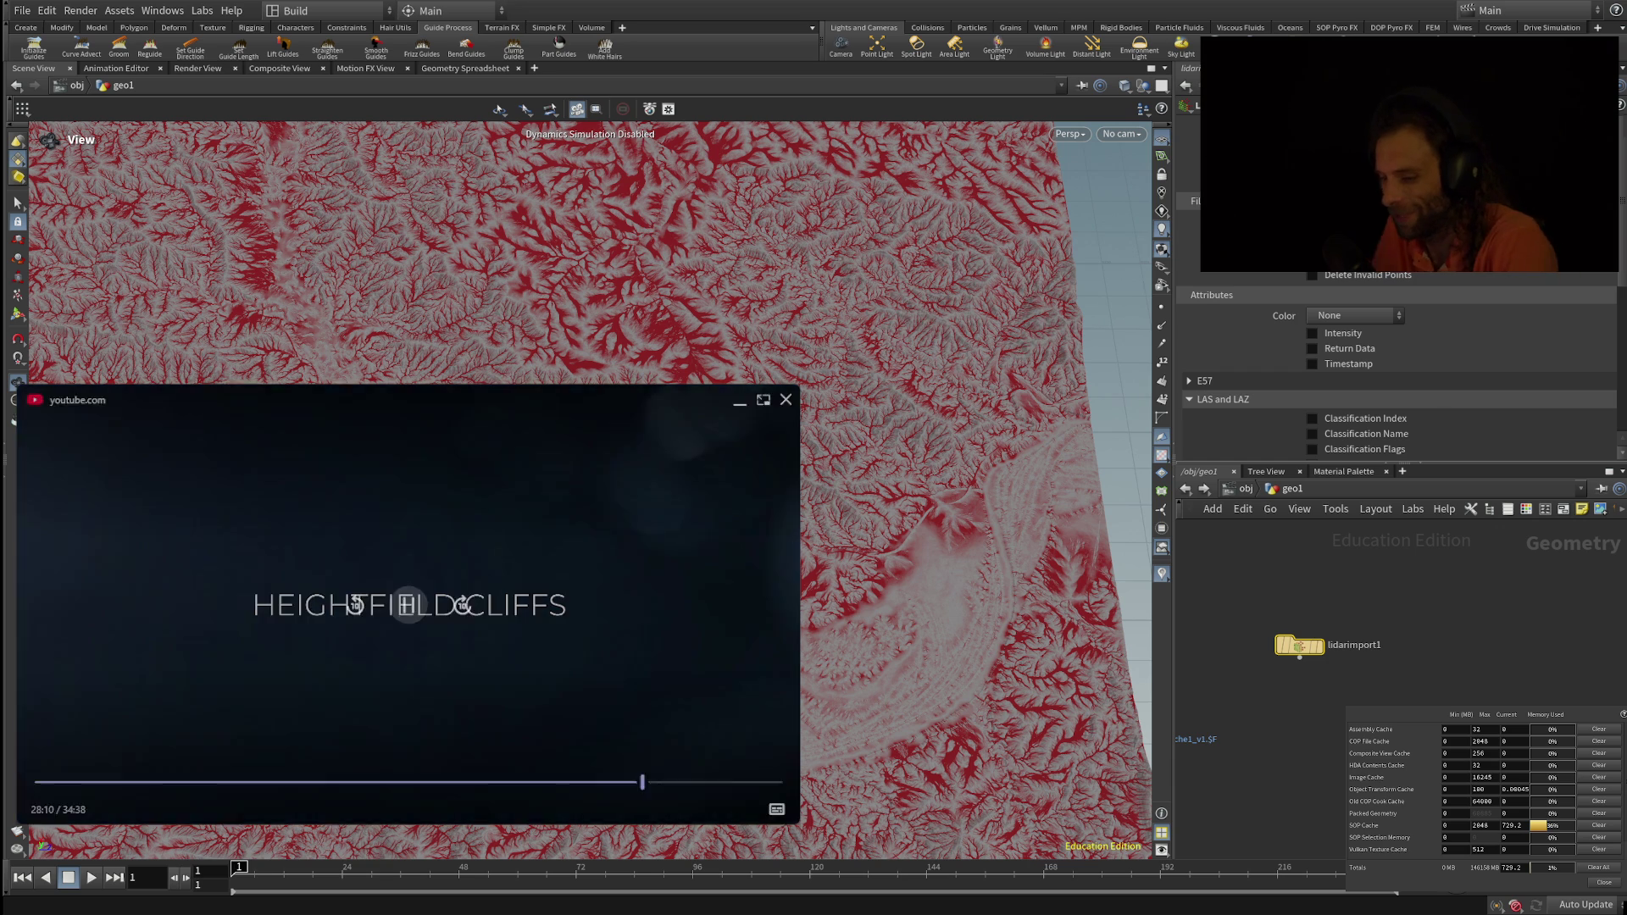
scroll(591, 814, "up", 3)
scroll(591, 814, "up", 5)
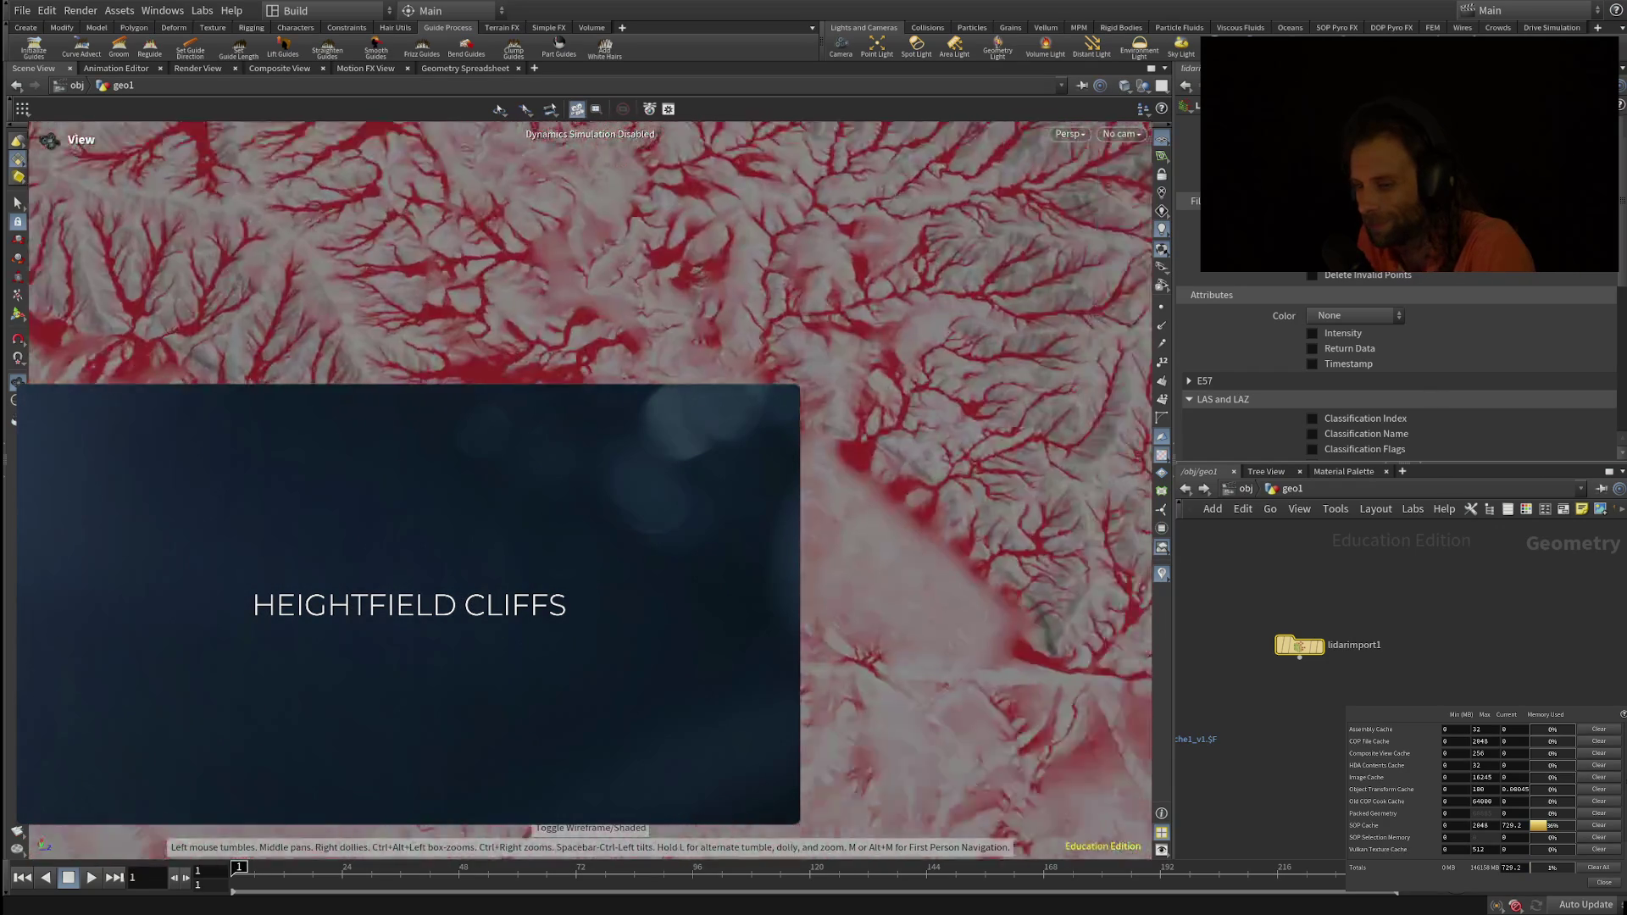
scroll(591, 813, "up", 5)
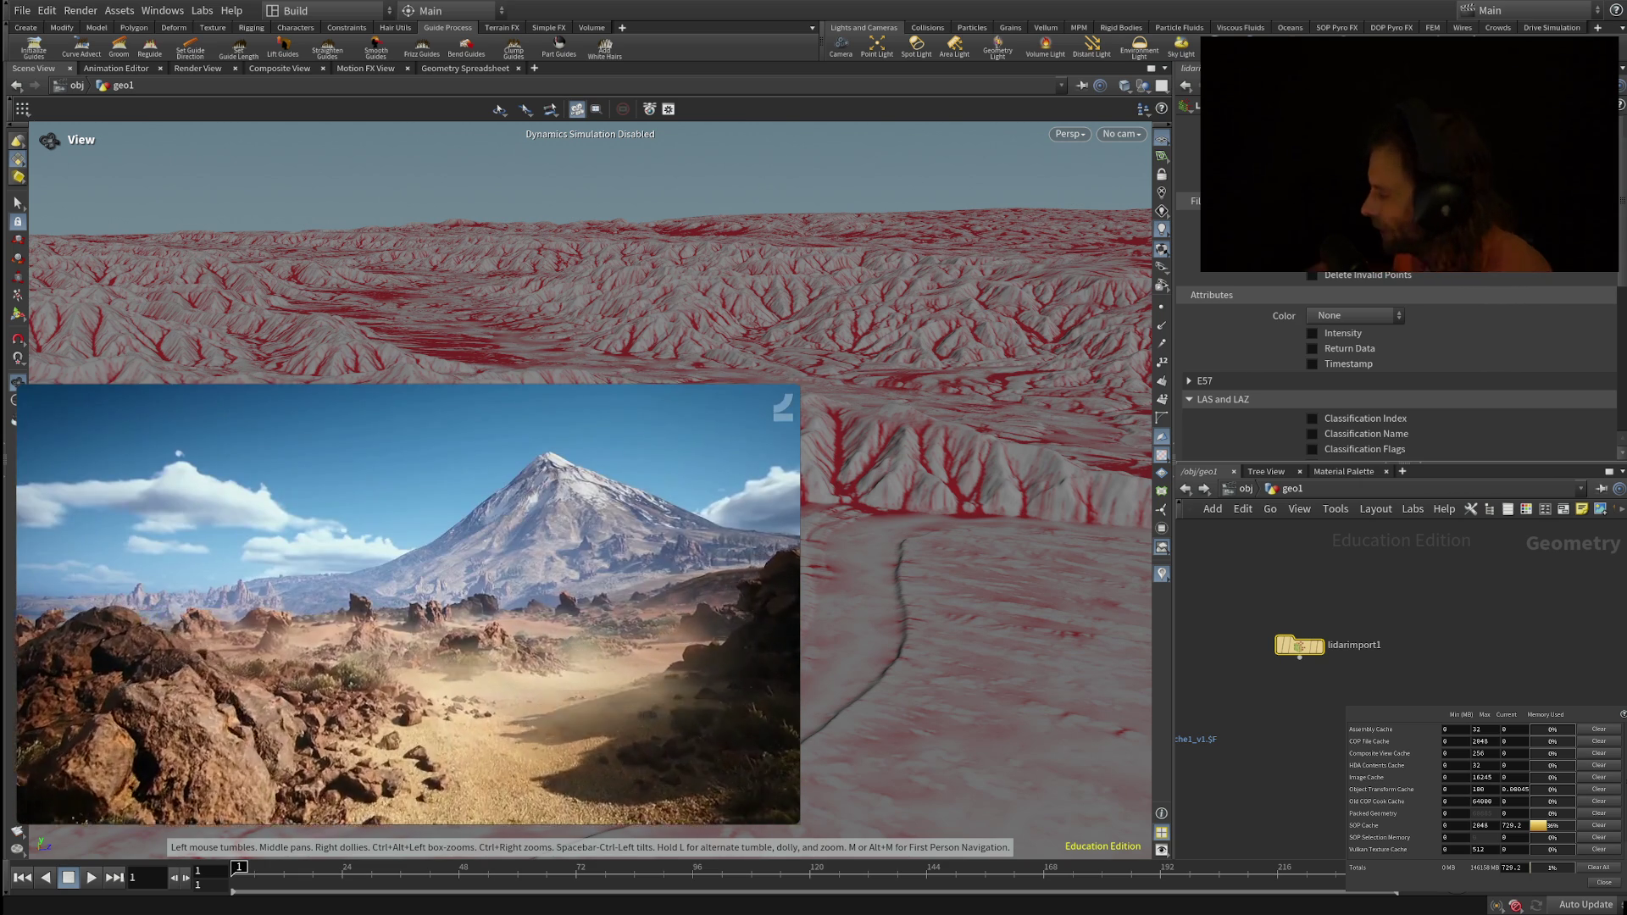
left_click(410, 605)
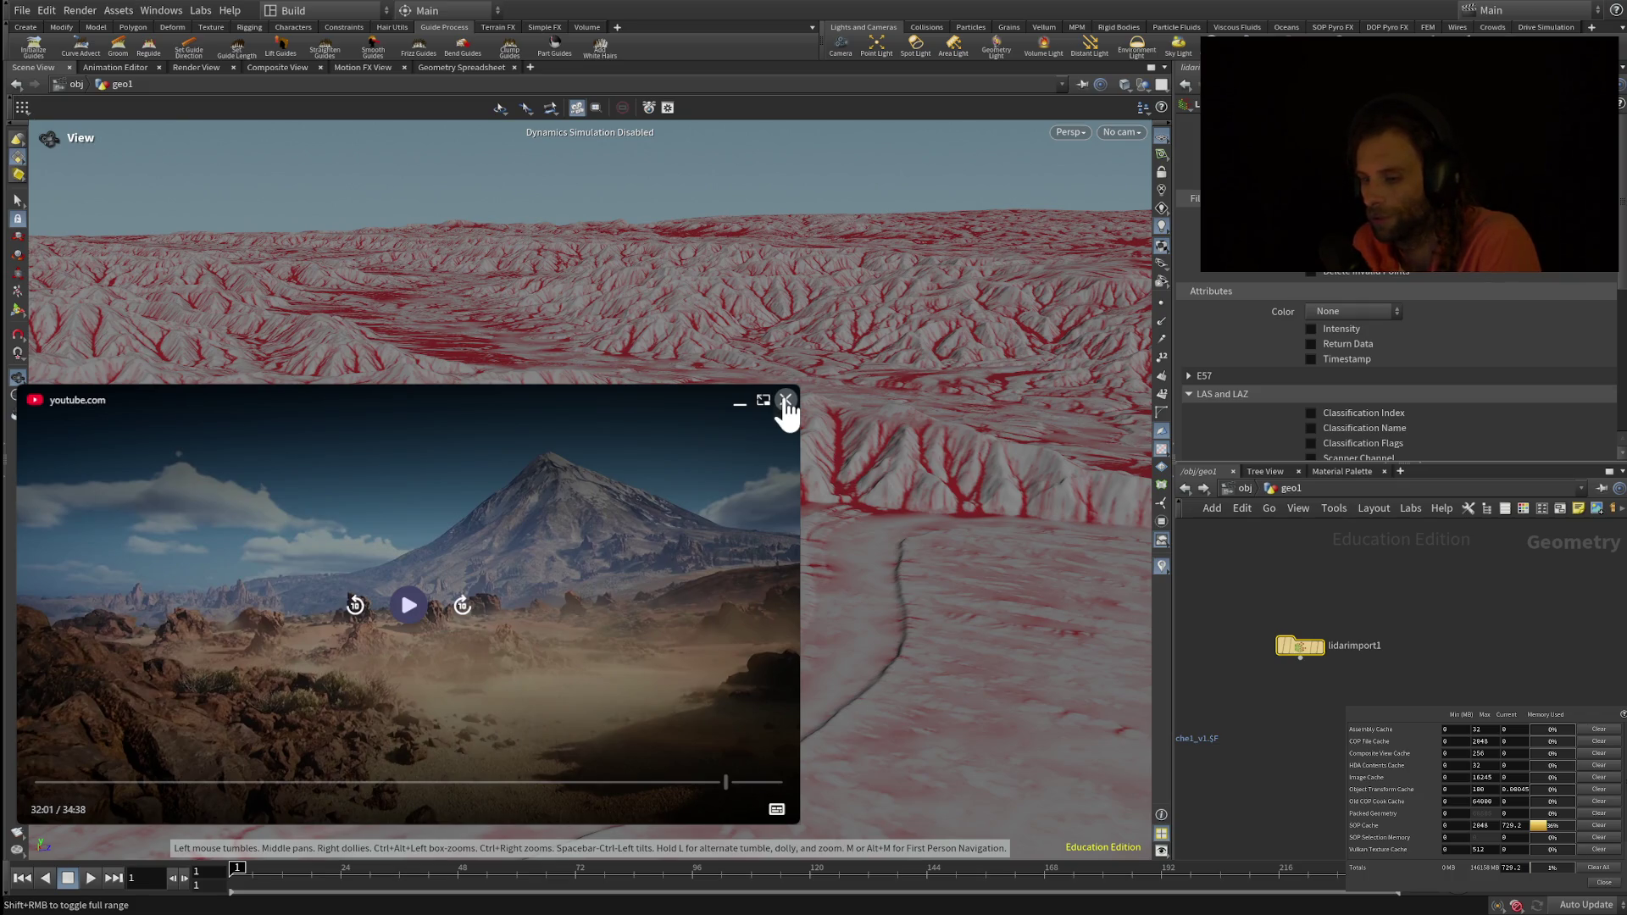
Step: Close the floating YouTube video player
left_click(785, 402)
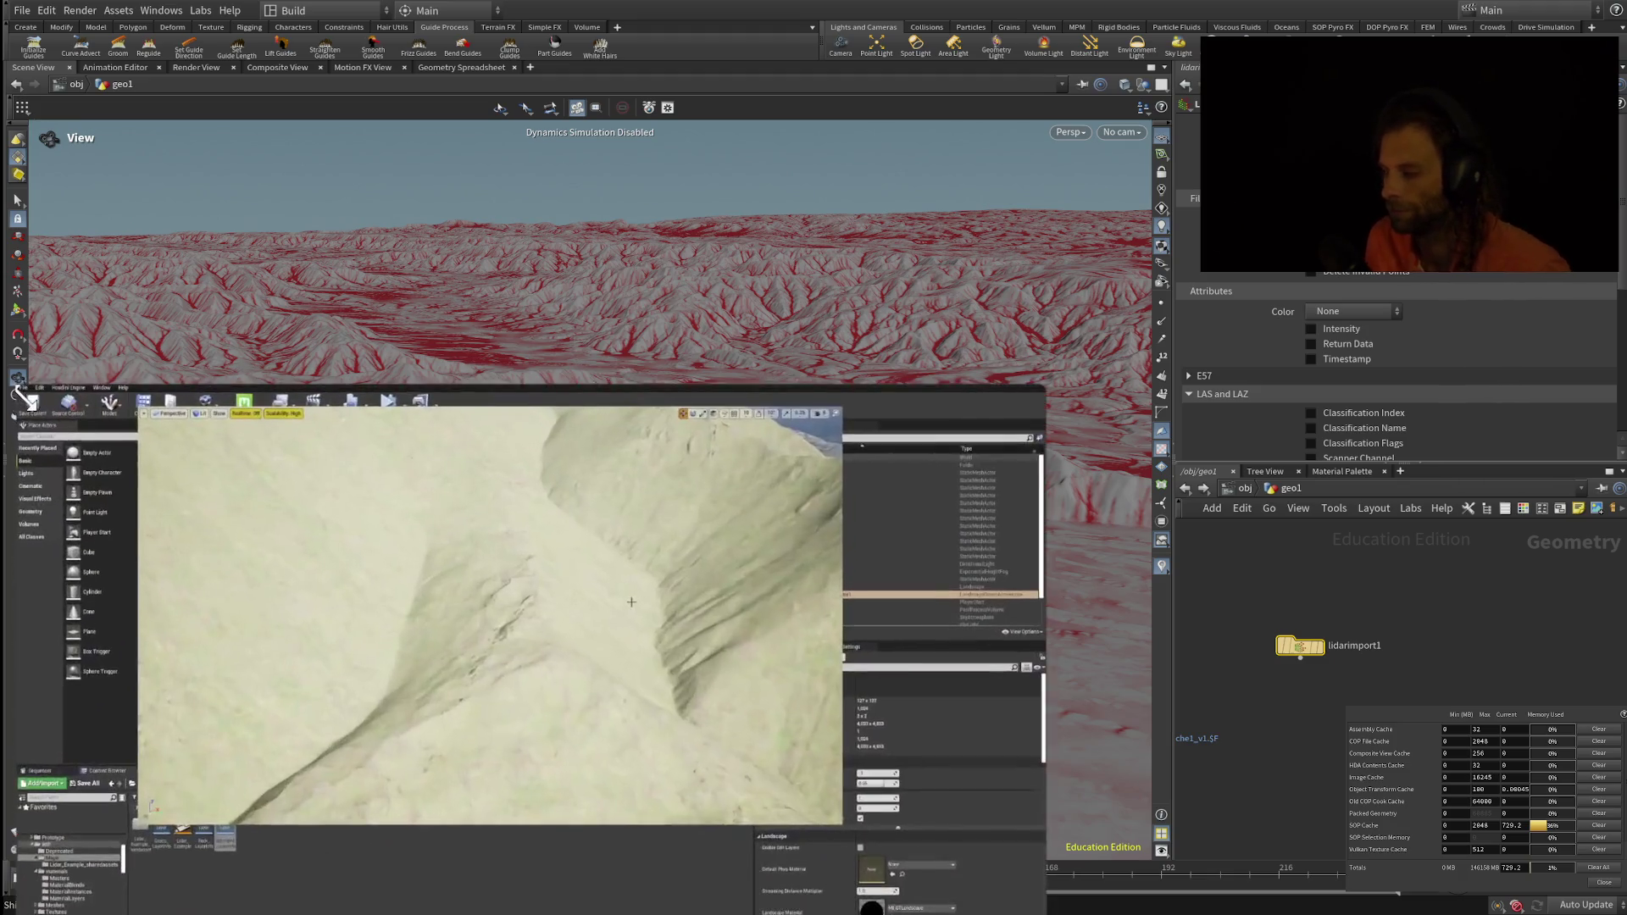
Step: Resume playing the tutorial video in the floating player
left_click(508, 674)
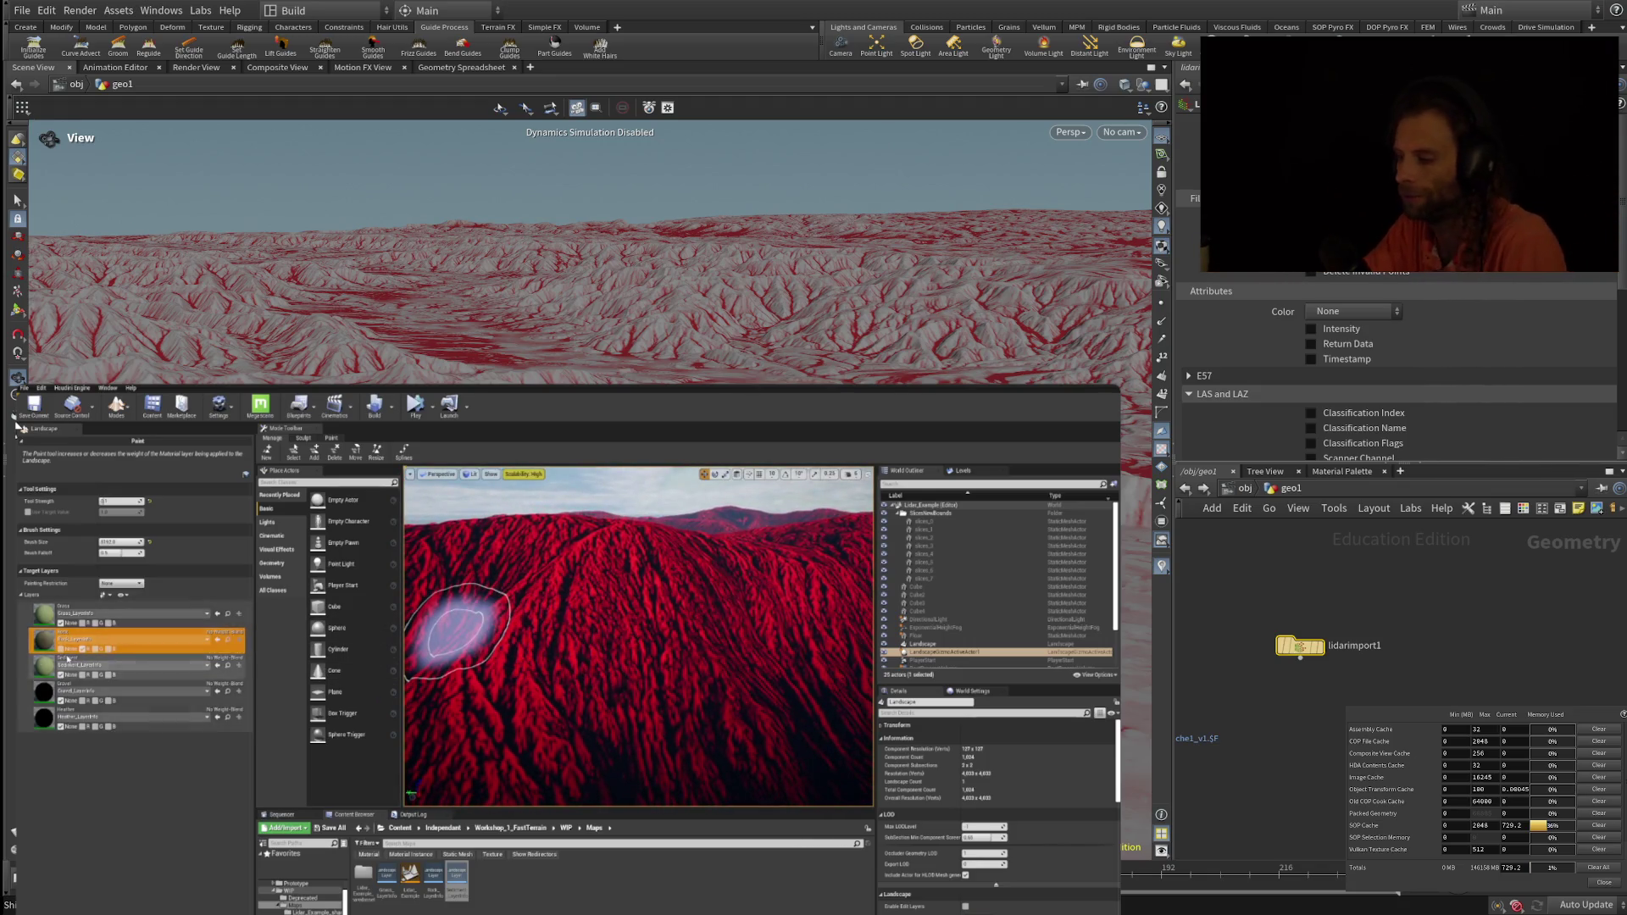
Step: Let the Unreal landscape-painting footage keep playing in the picture-in-picture player
mouse_move(568, 644)
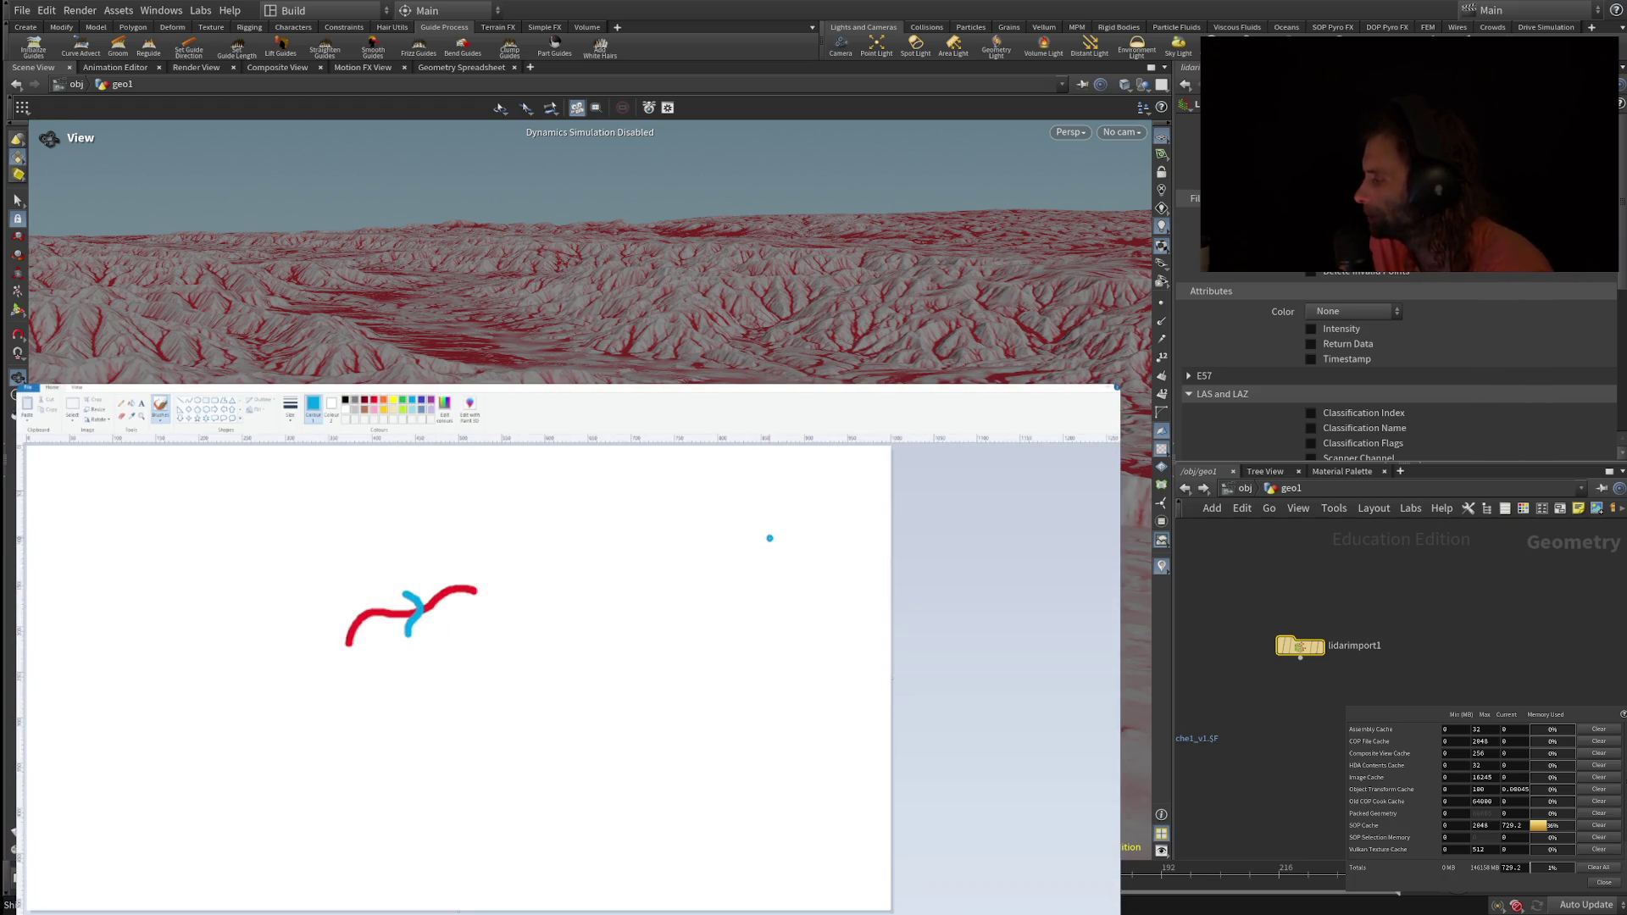
Step: Pause the tutorial on the Paint curve sketch, then resume playback
mouse_move(774, 537)
left_click(557, 712)
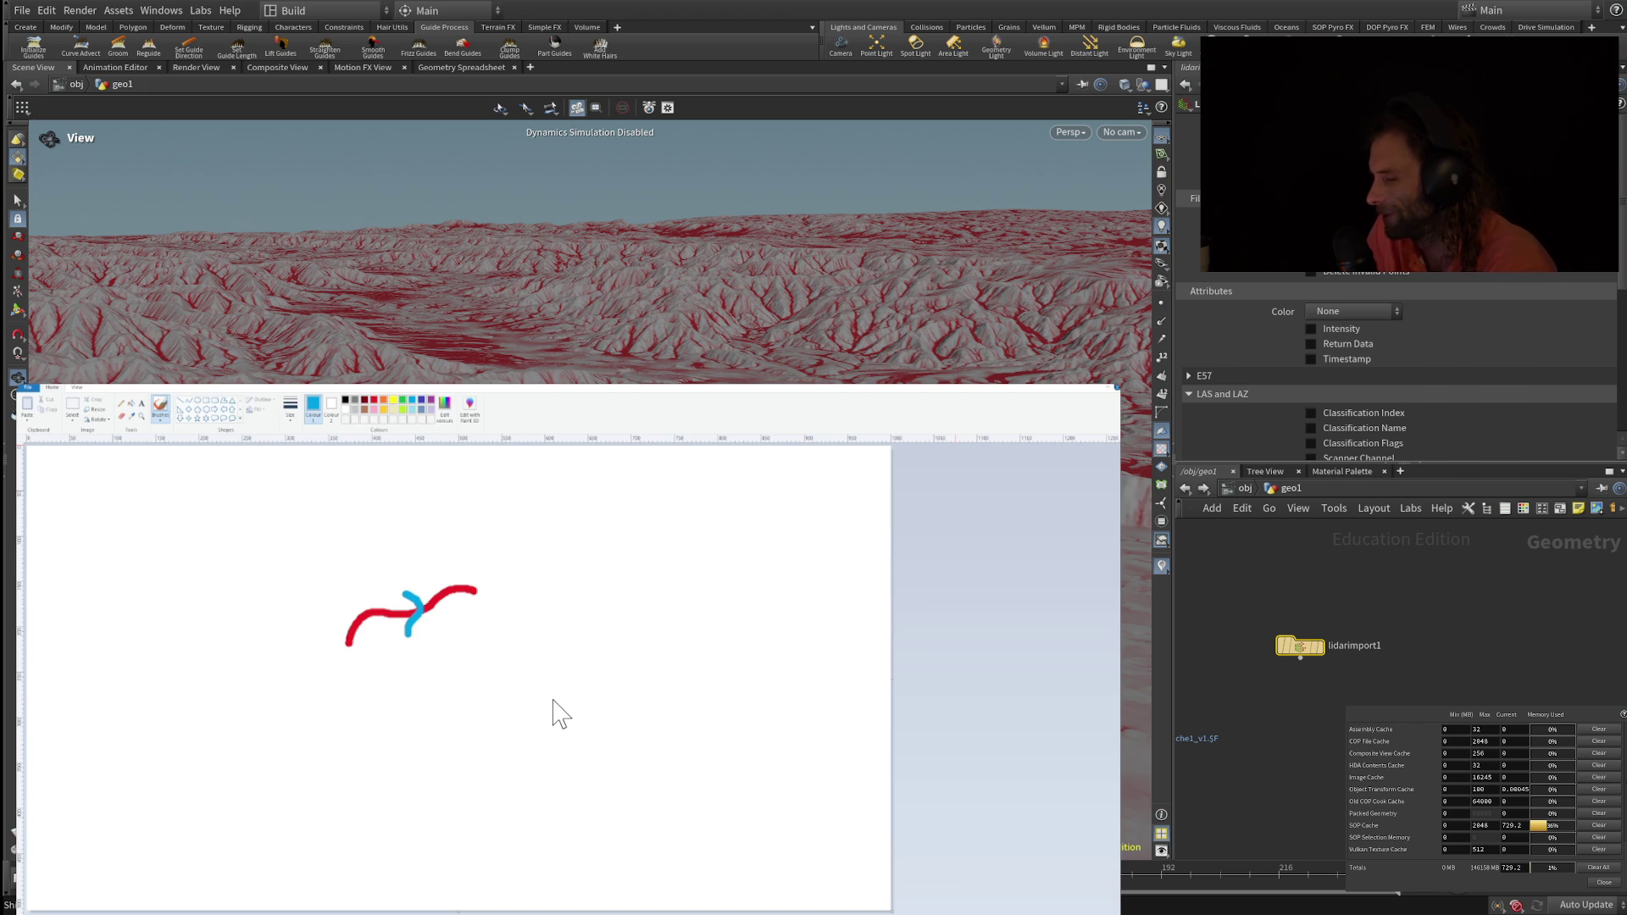
mouse_move(642, 730)
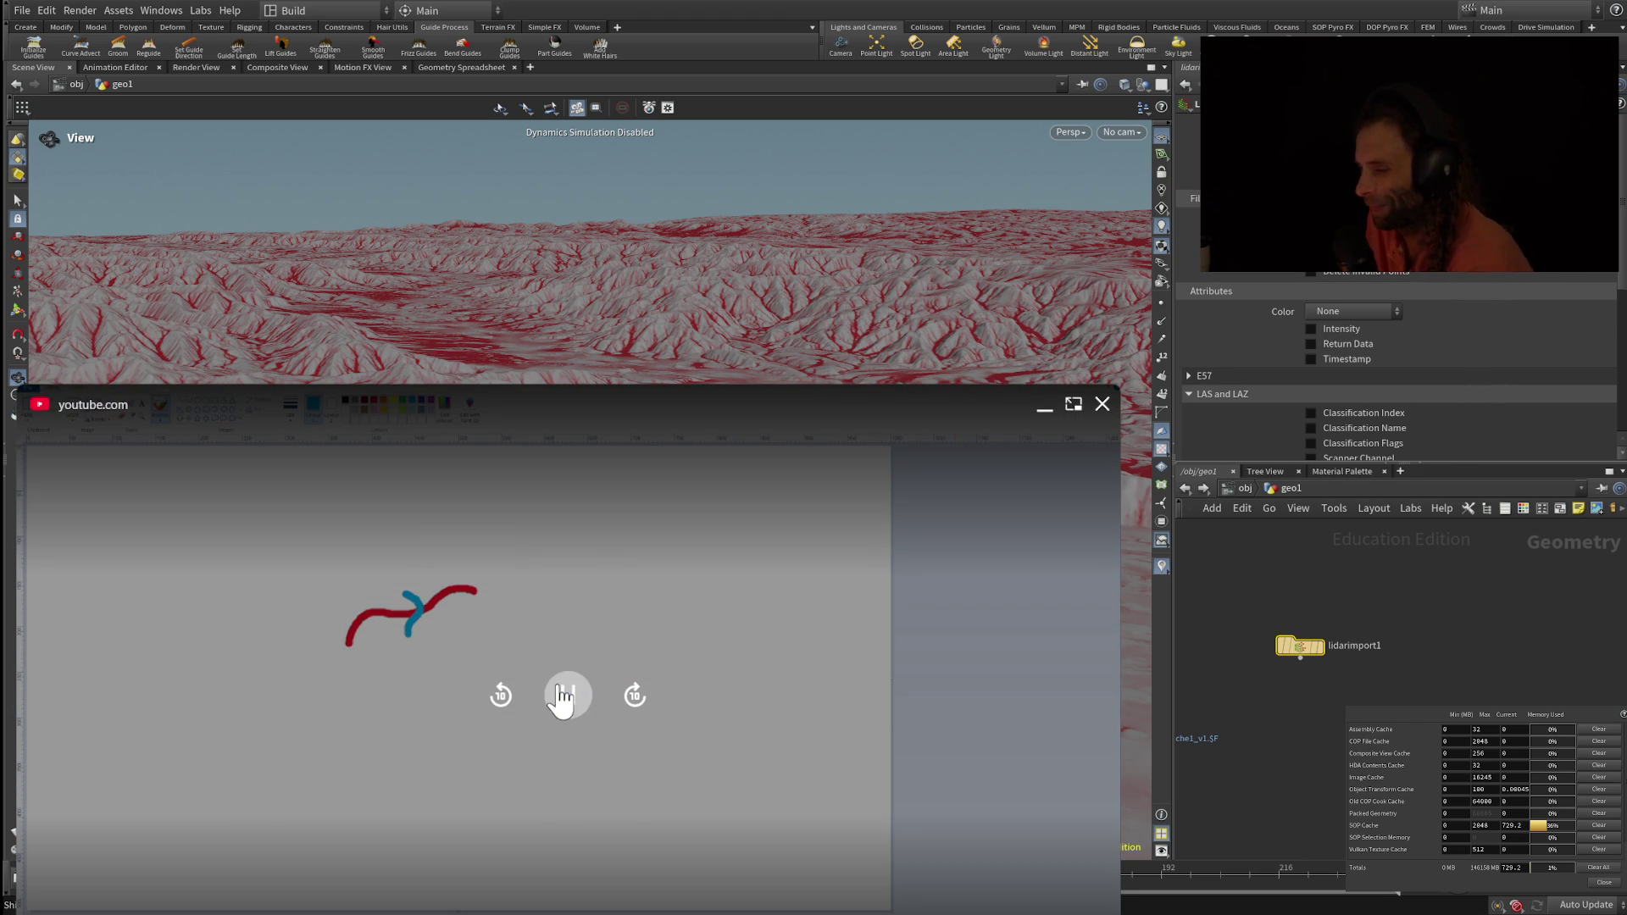
left_click(568, 700)
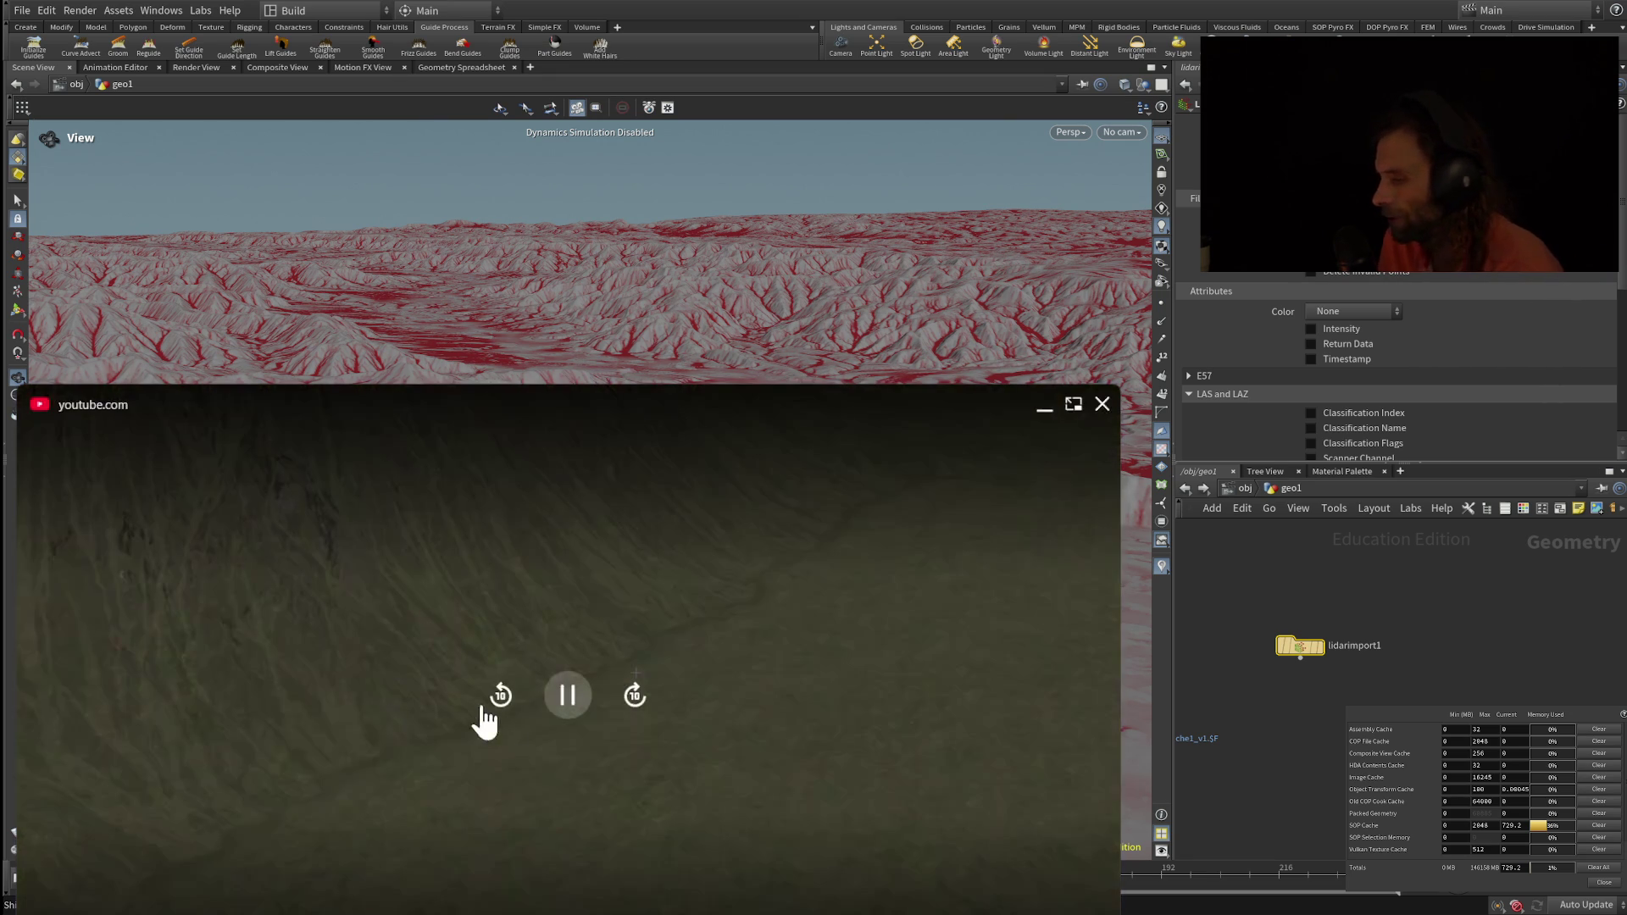
Step: Pause and resume the tutorial, stopping on the grassy hillside shot before playing on
left_click(568, 697)
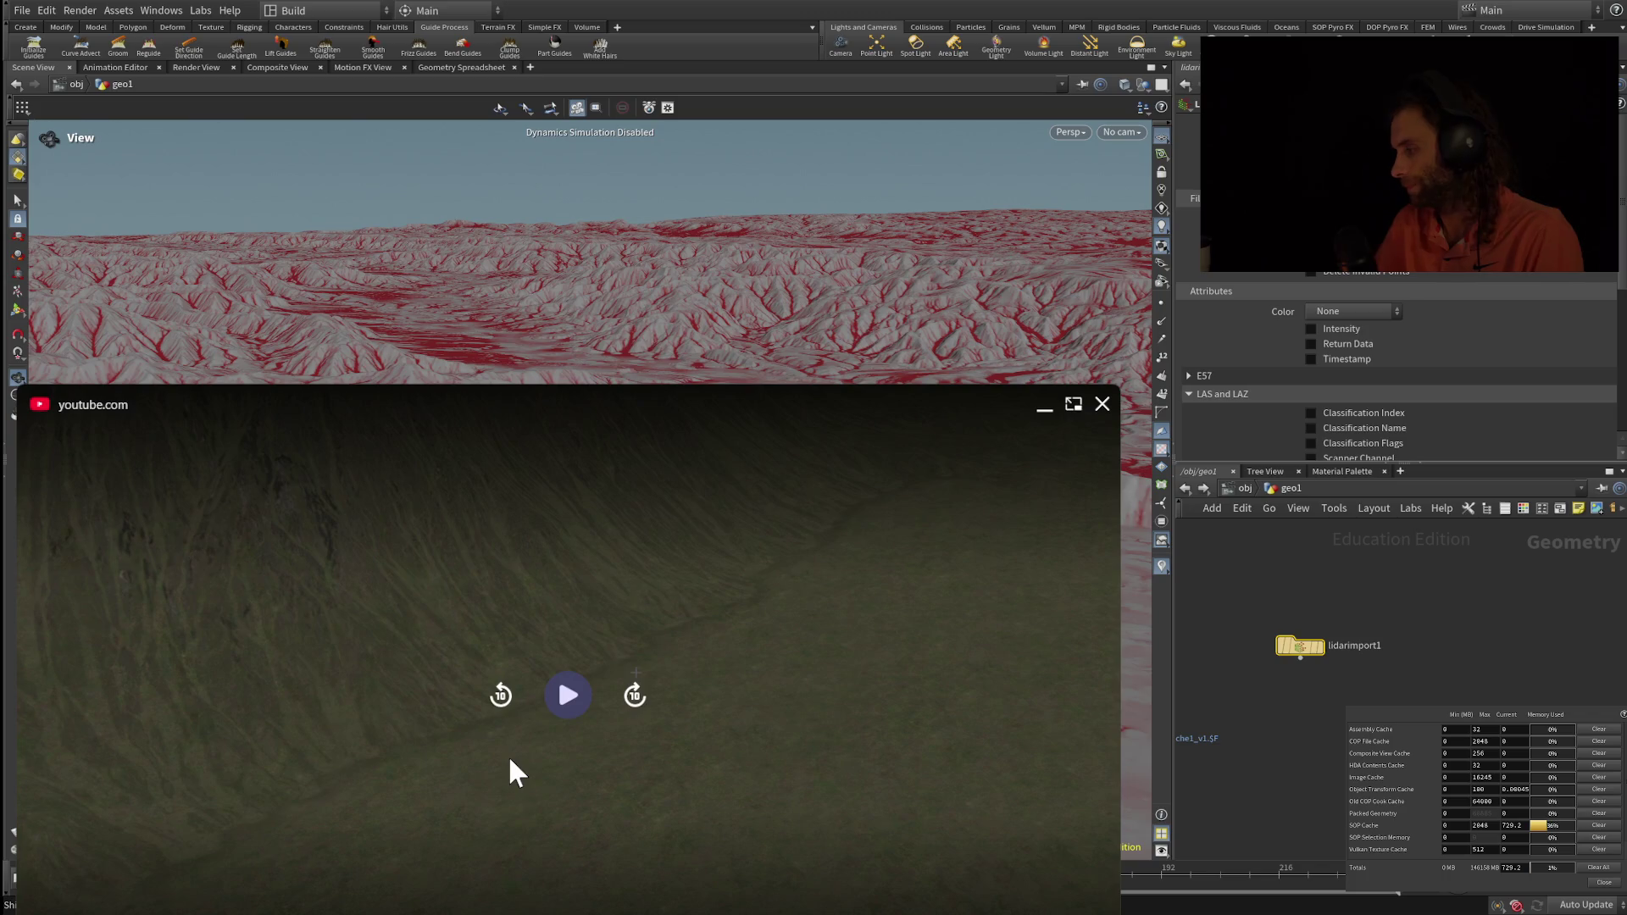
left_click(568, 697)
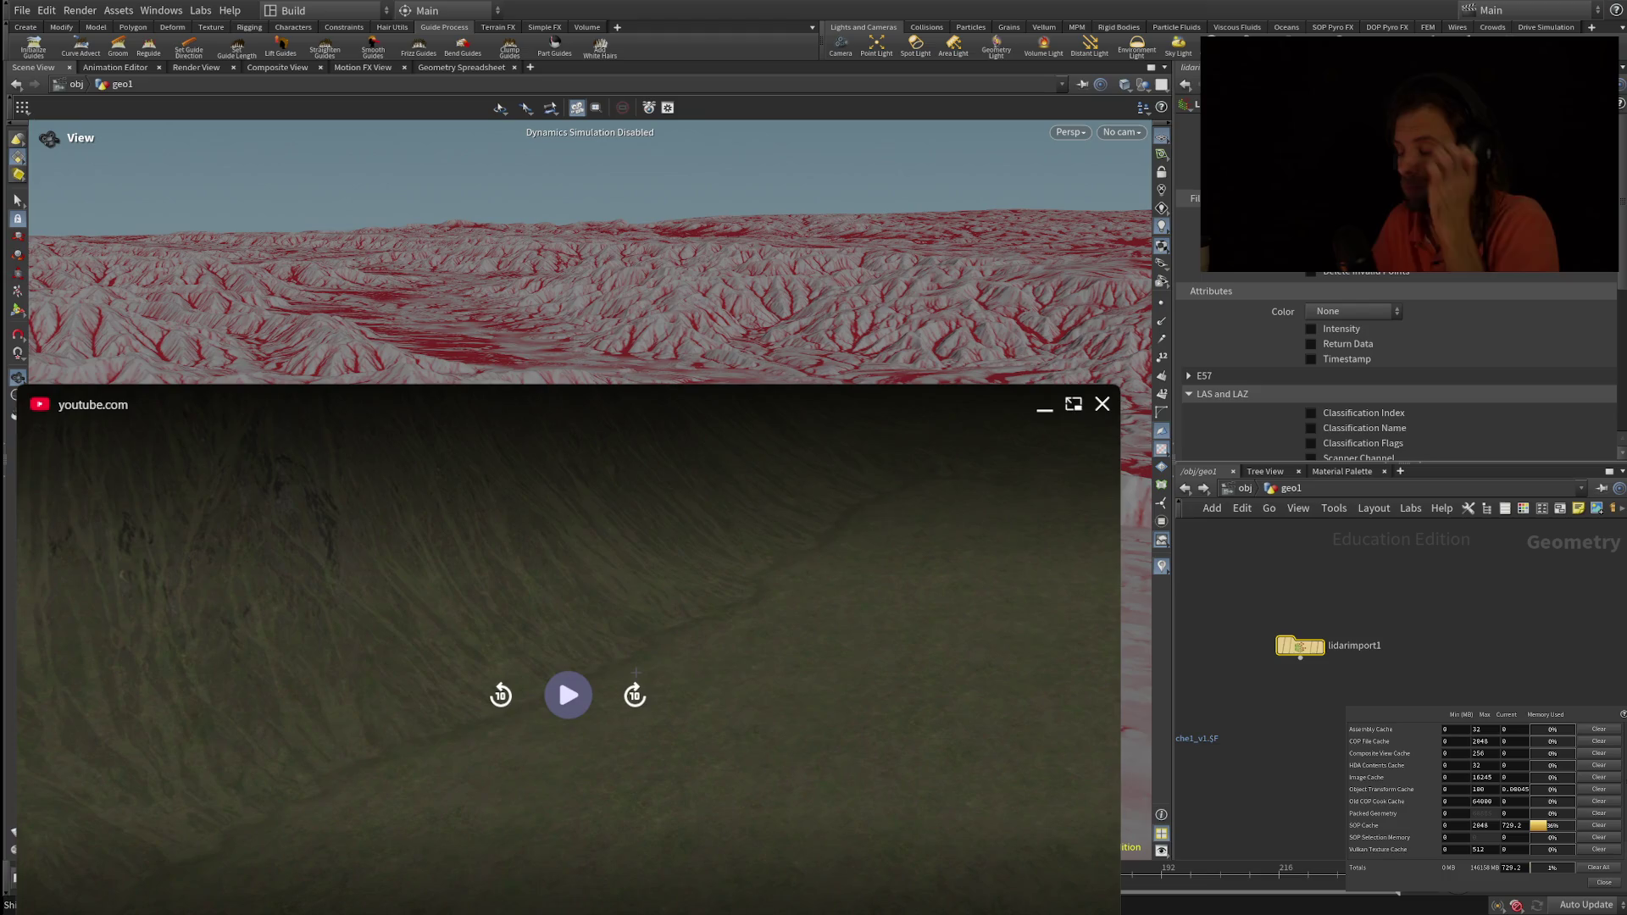
left_click(568, 695)
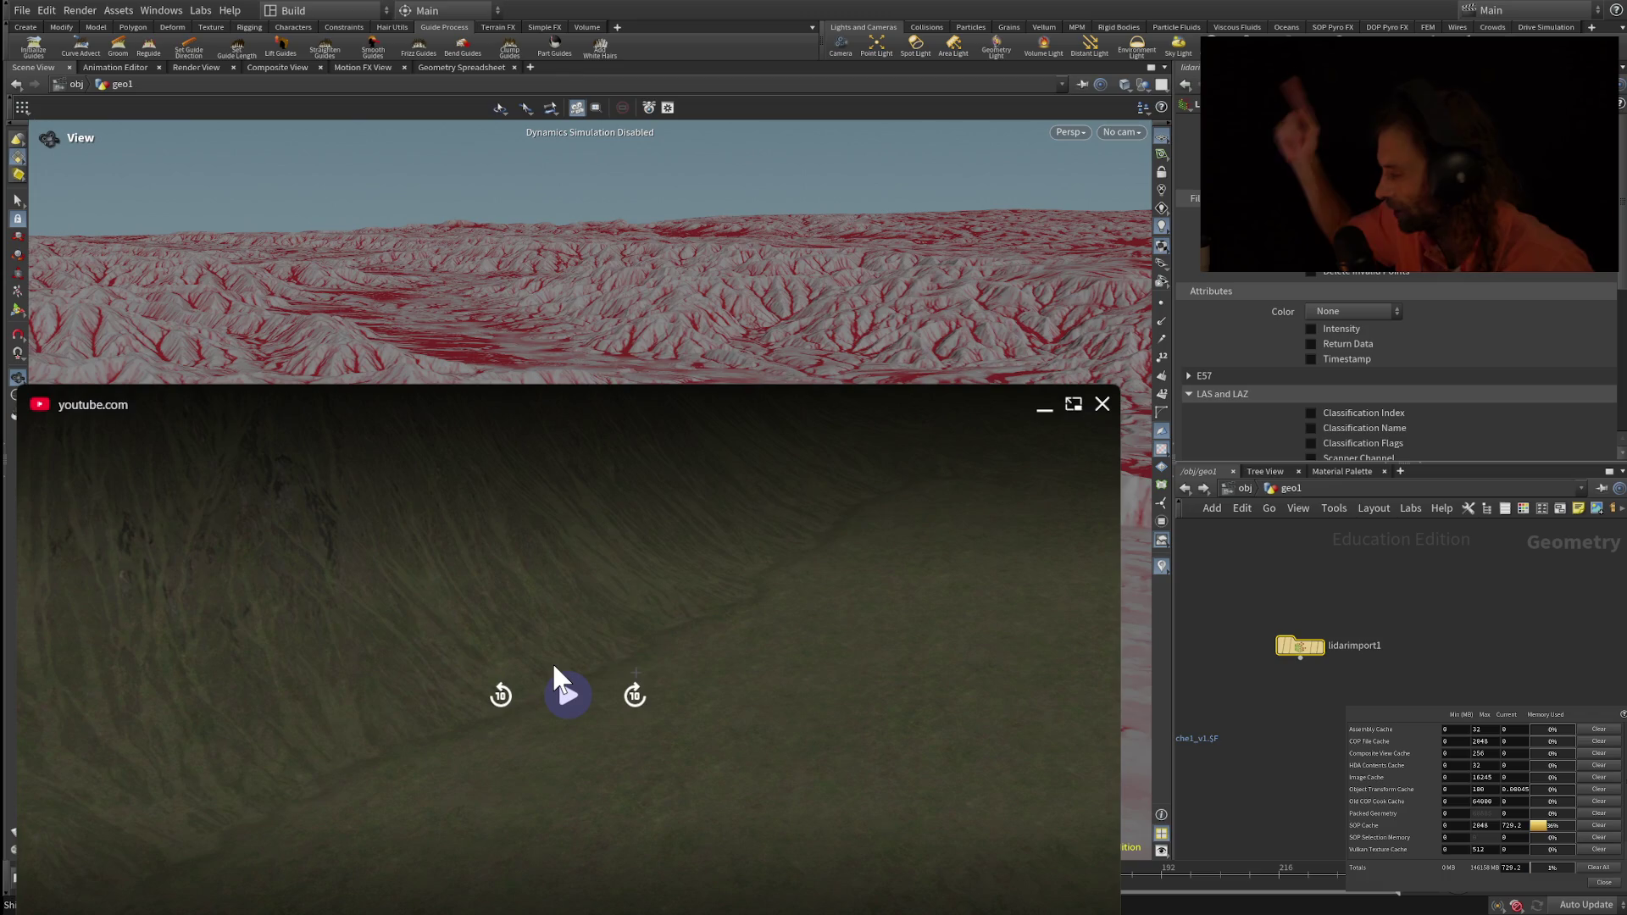
left_click(554, 667)
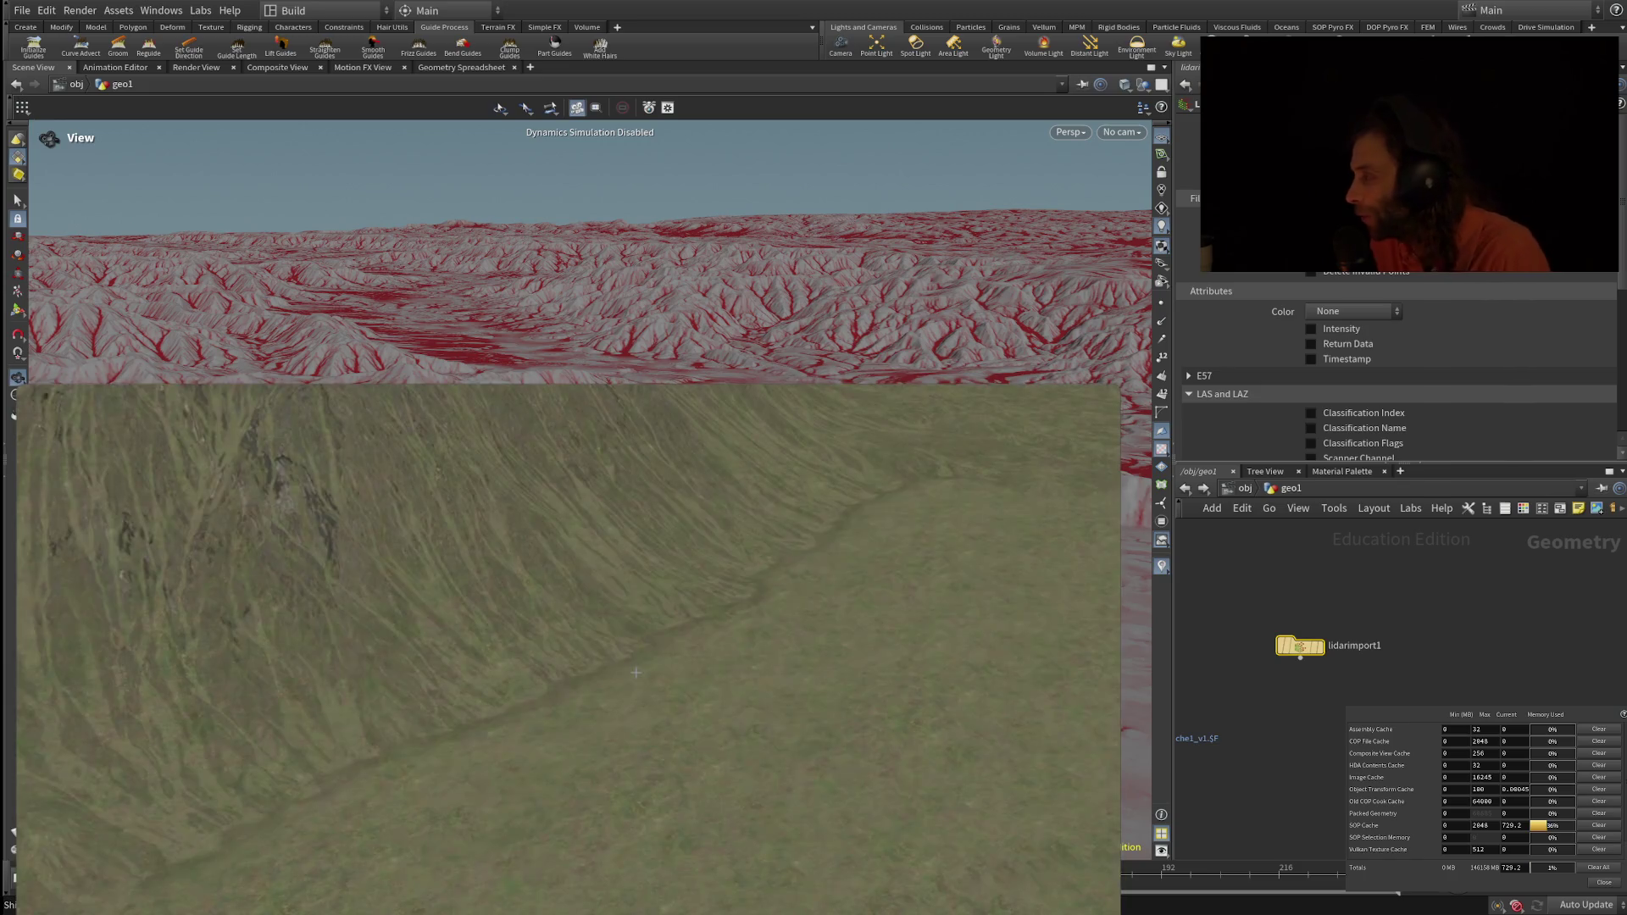
Step: Play the tutorial a bit further and pause it on the grassy slope with the winding trail
mouse_move(530, 665)
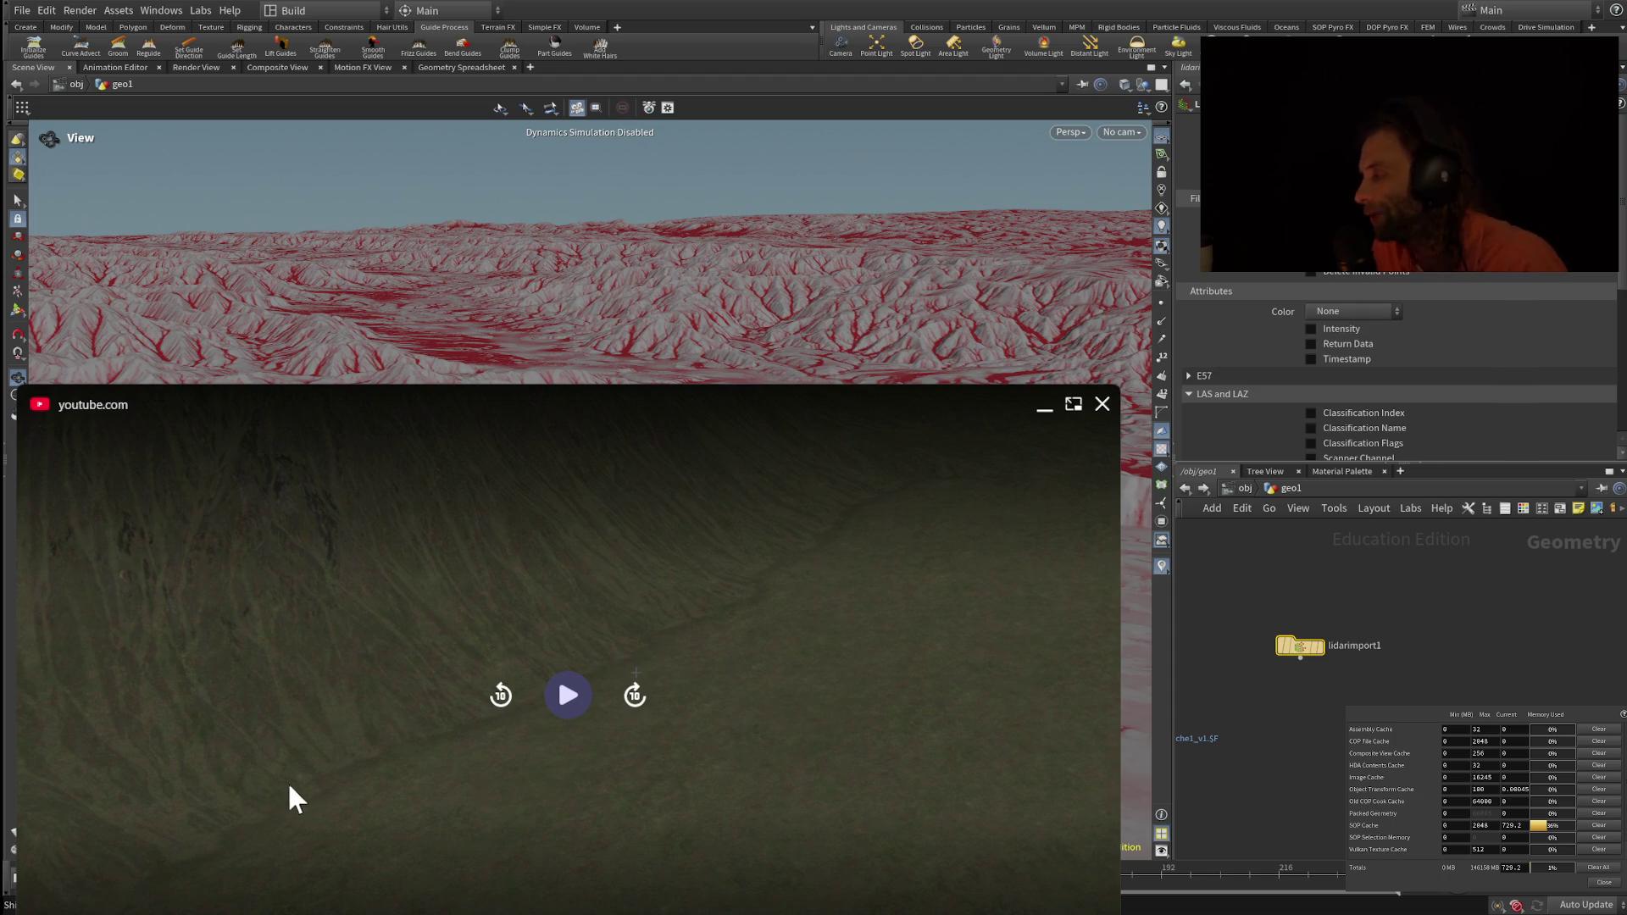
left_click(279, 610)
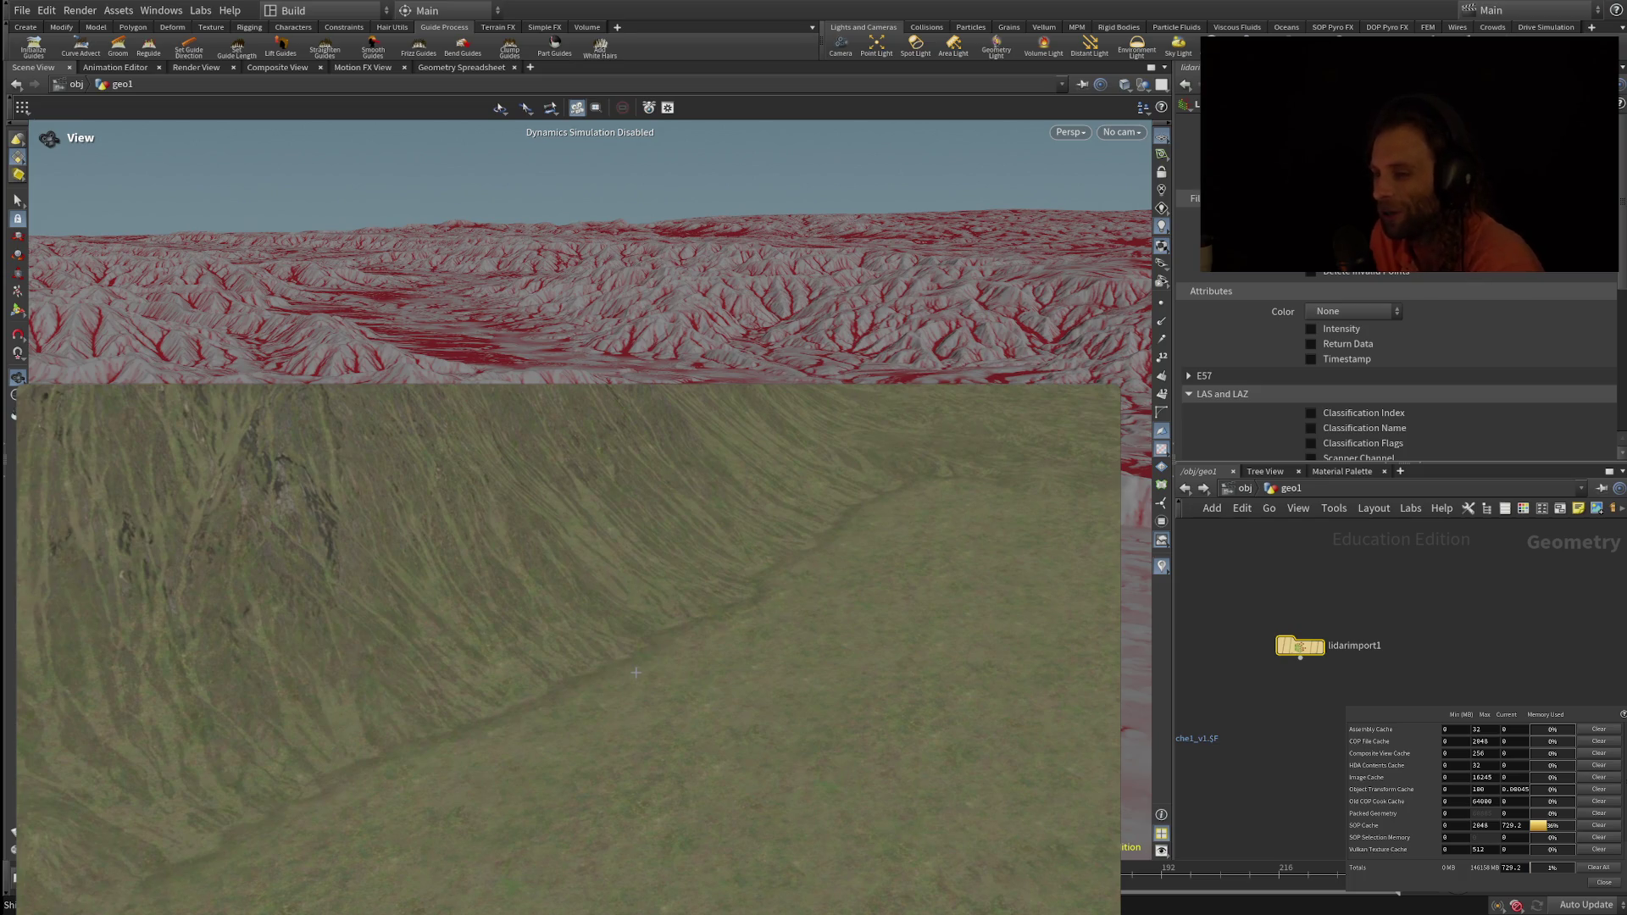
left_click(454, 576)
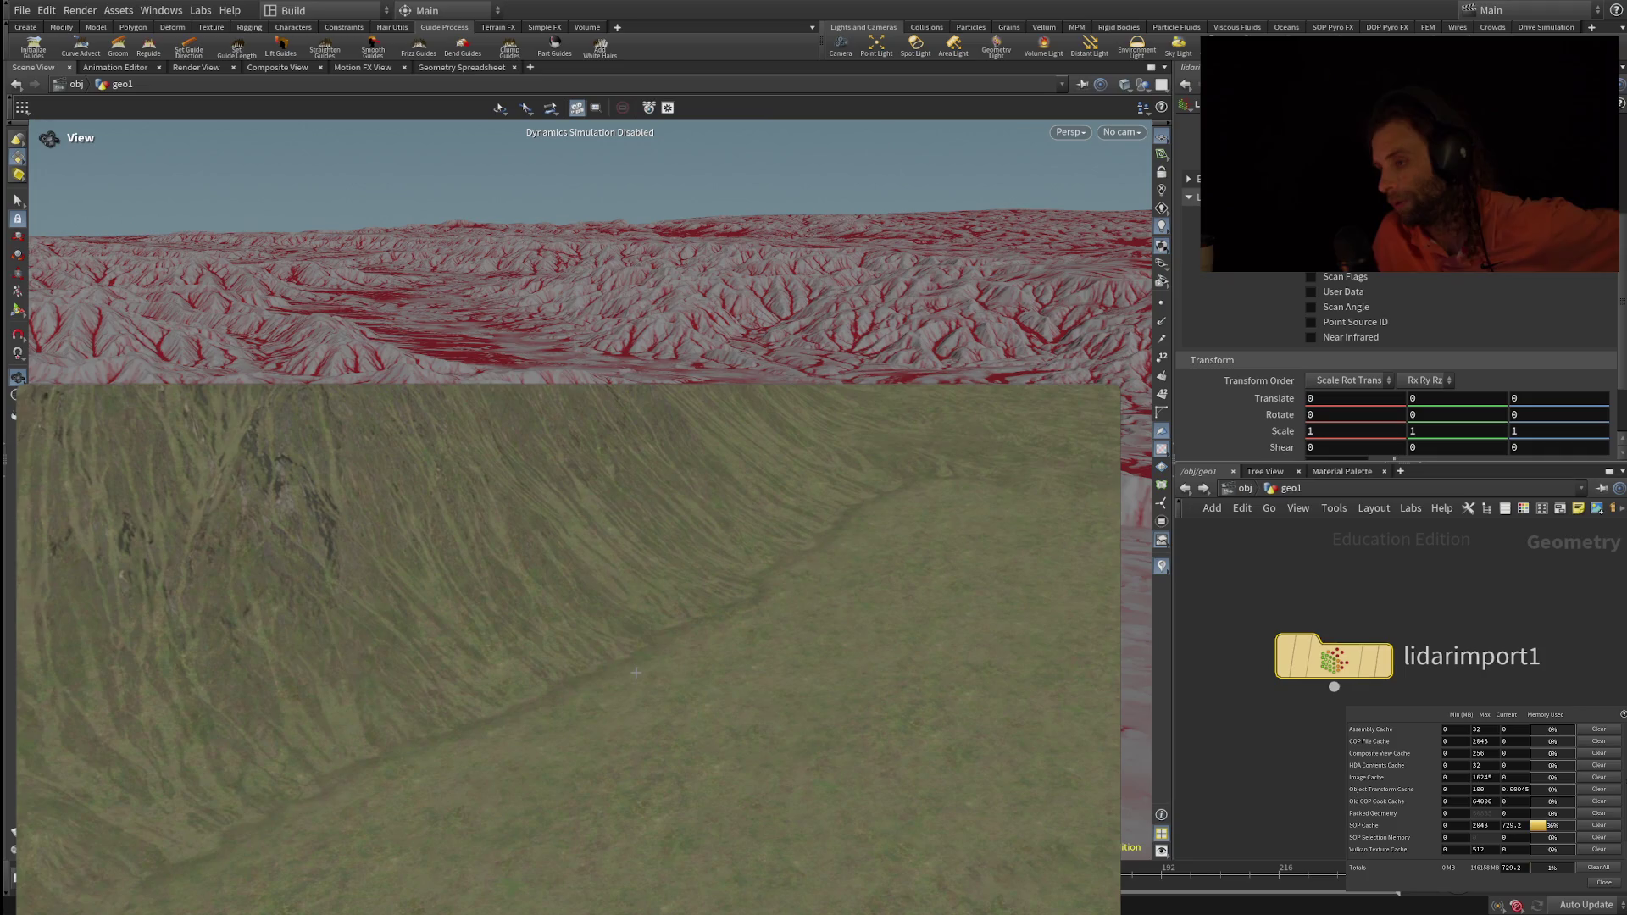
scroll(1399, 364, "up", 1)
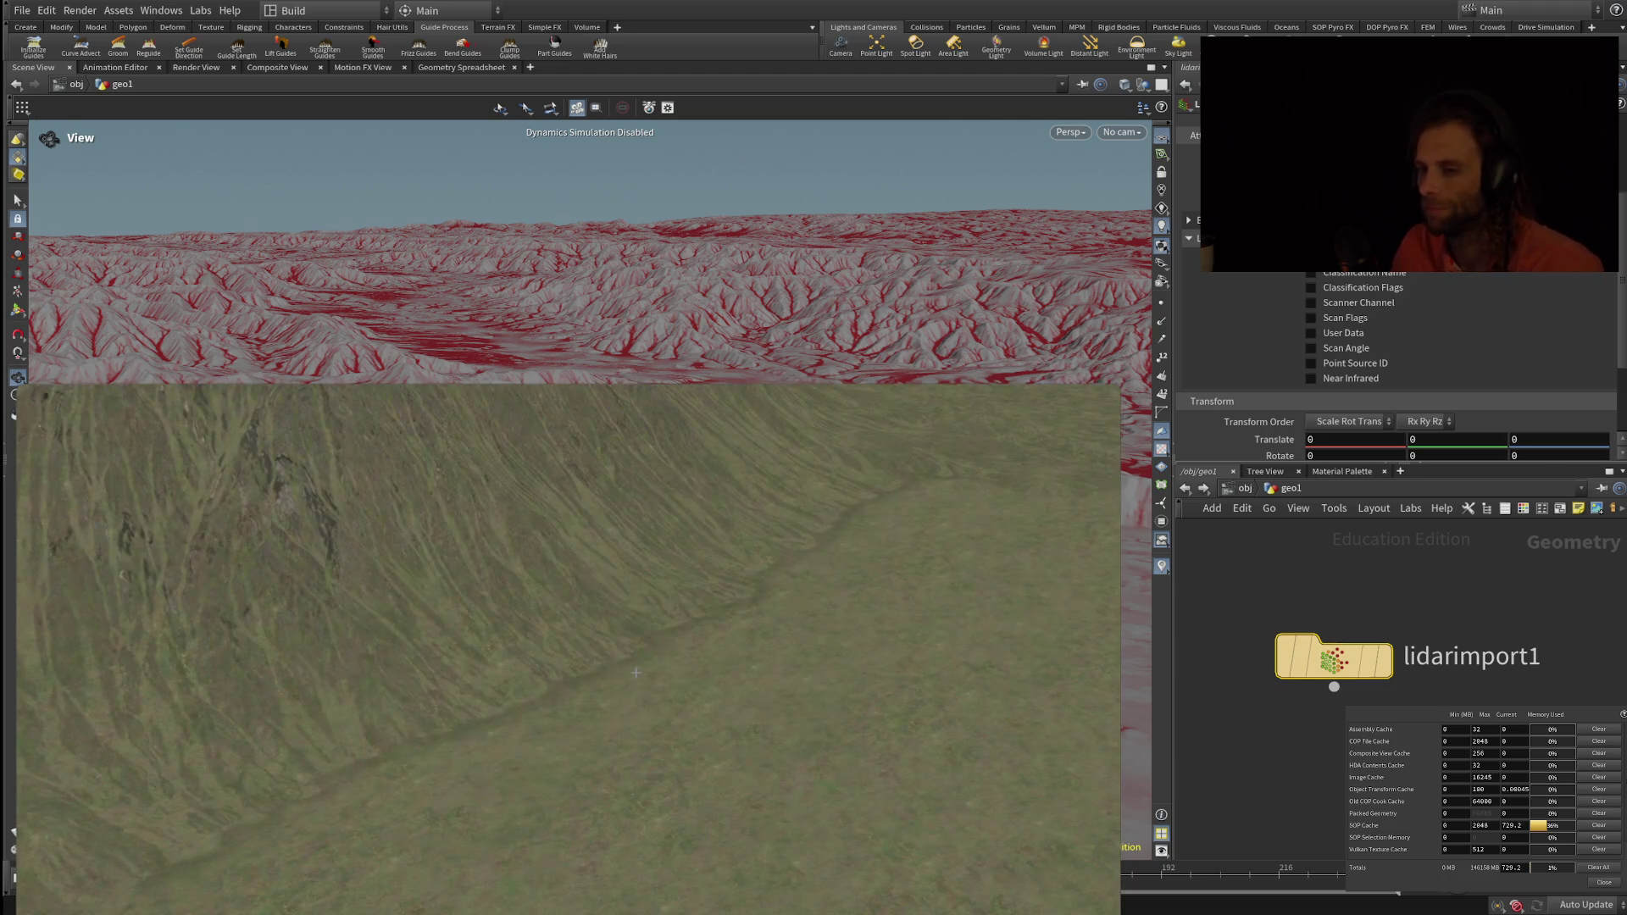
mouse_move(787, 511)
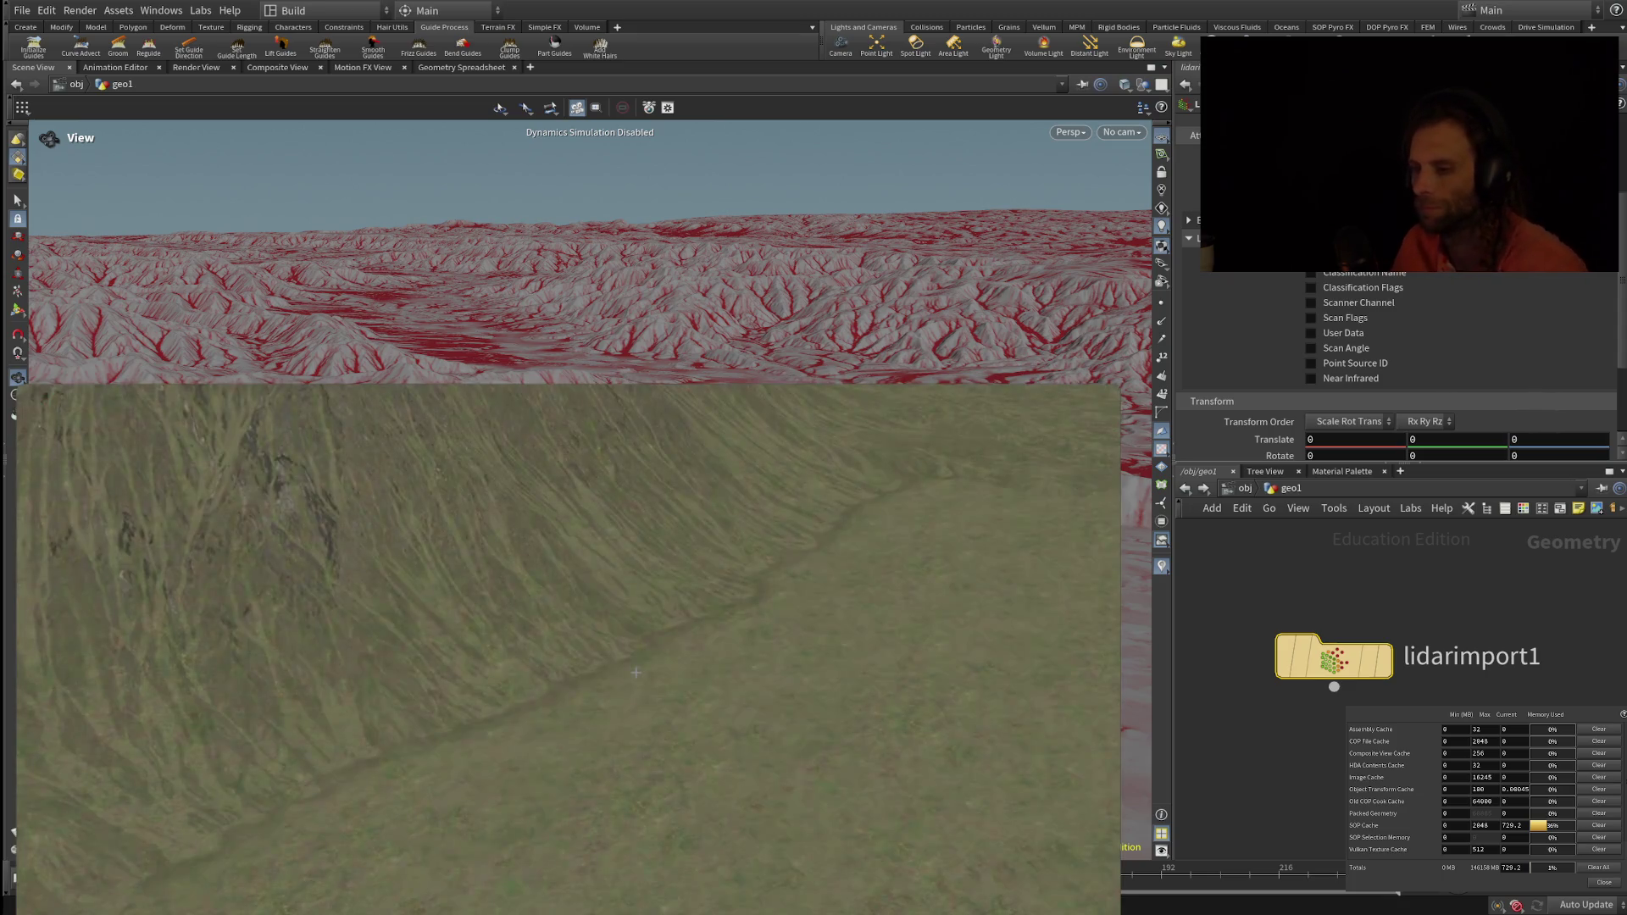
mouse_move(591, 576)
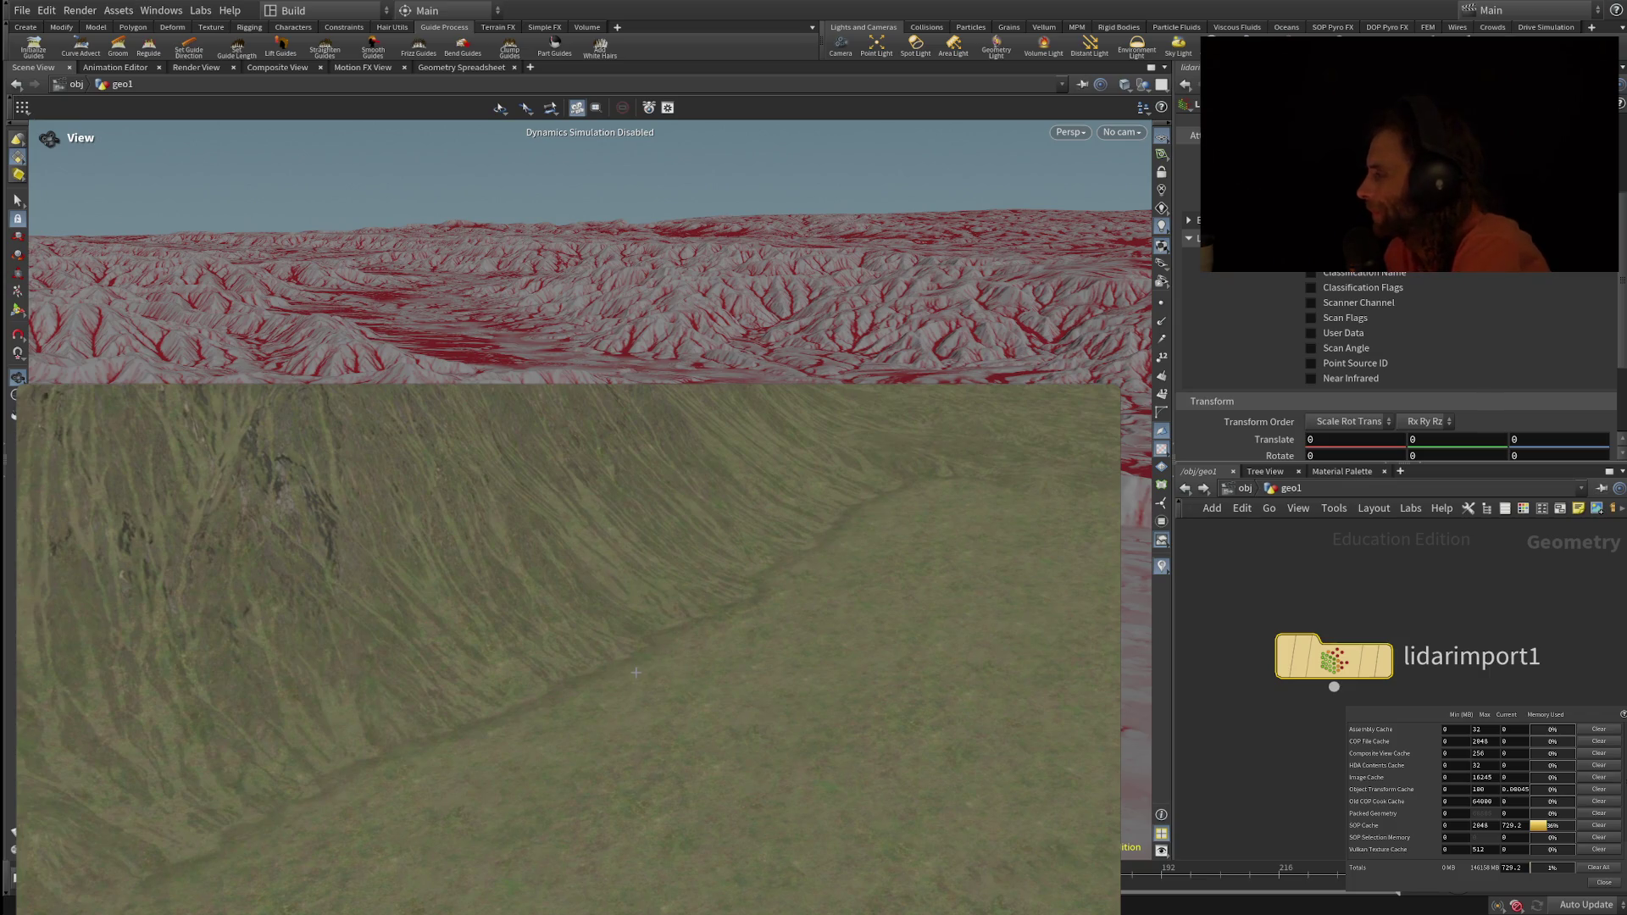
Step: Resume the grassy hillside reference footage in the picture-in-picture player
mouse_move(602, 719)
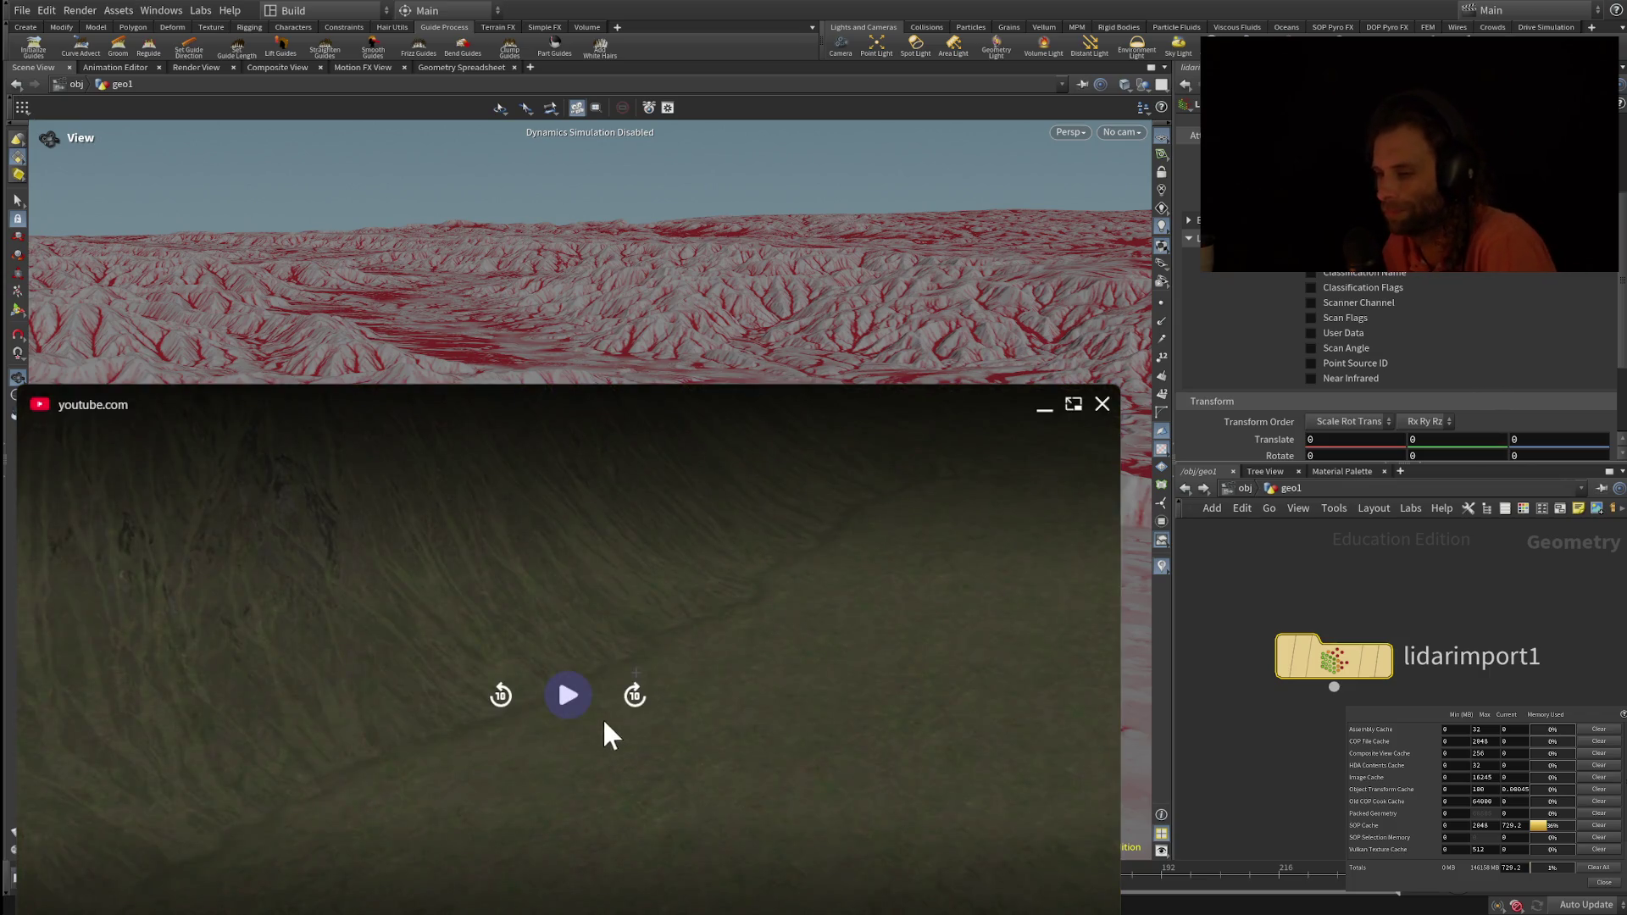
left_click(558, 703)
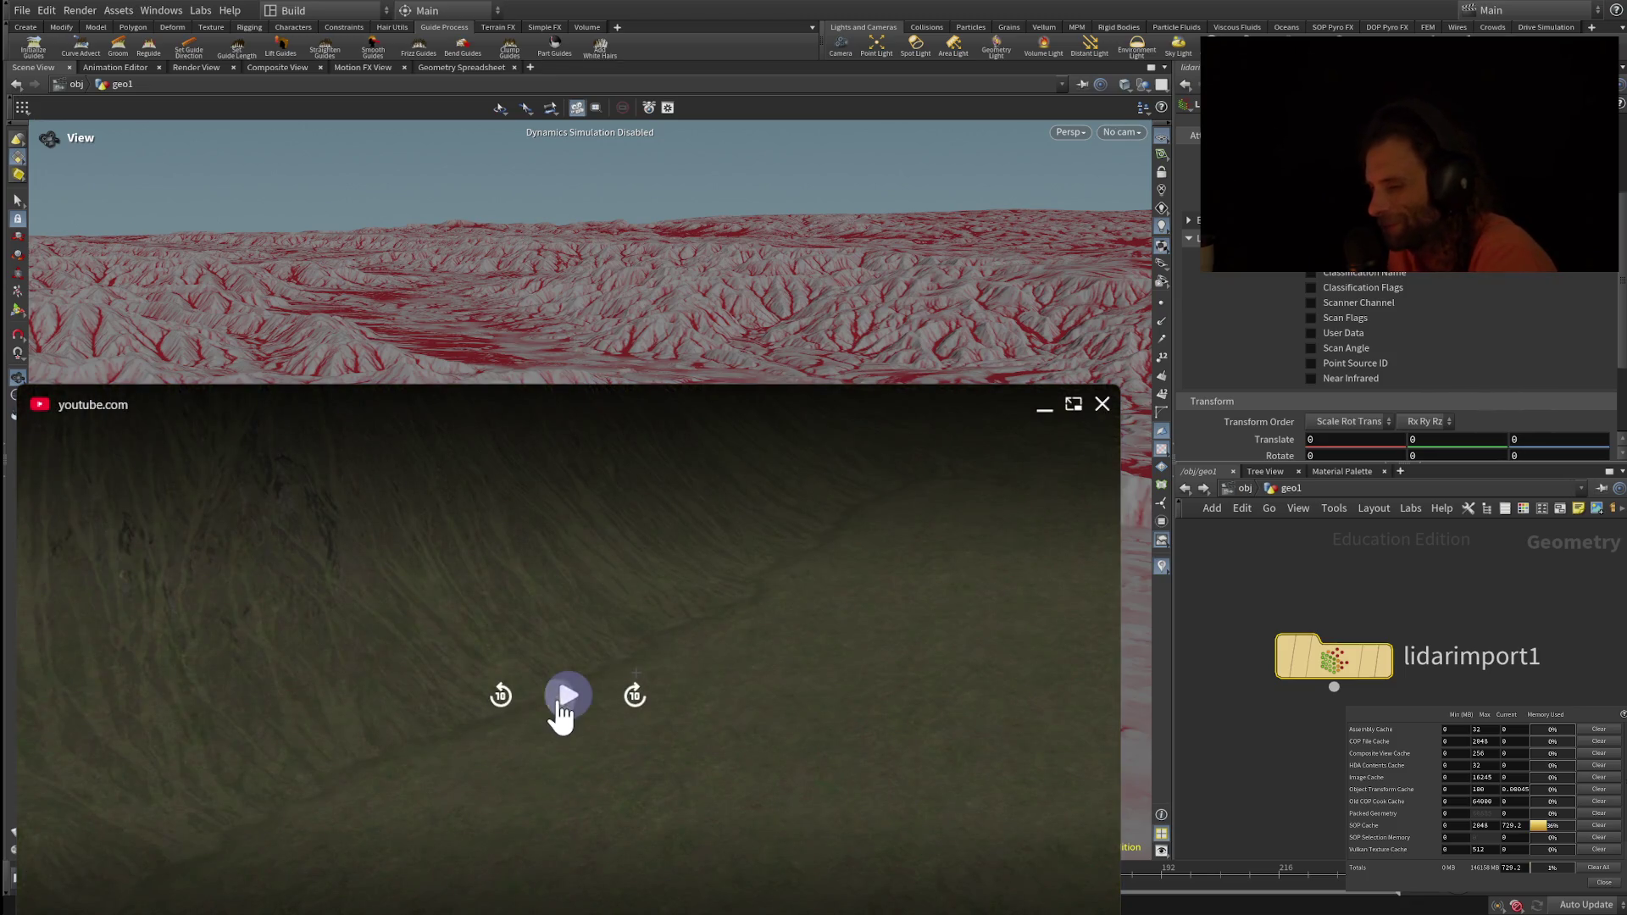
Step: Pause the reference video in the picture-in-picture player
left_click(566, 697)
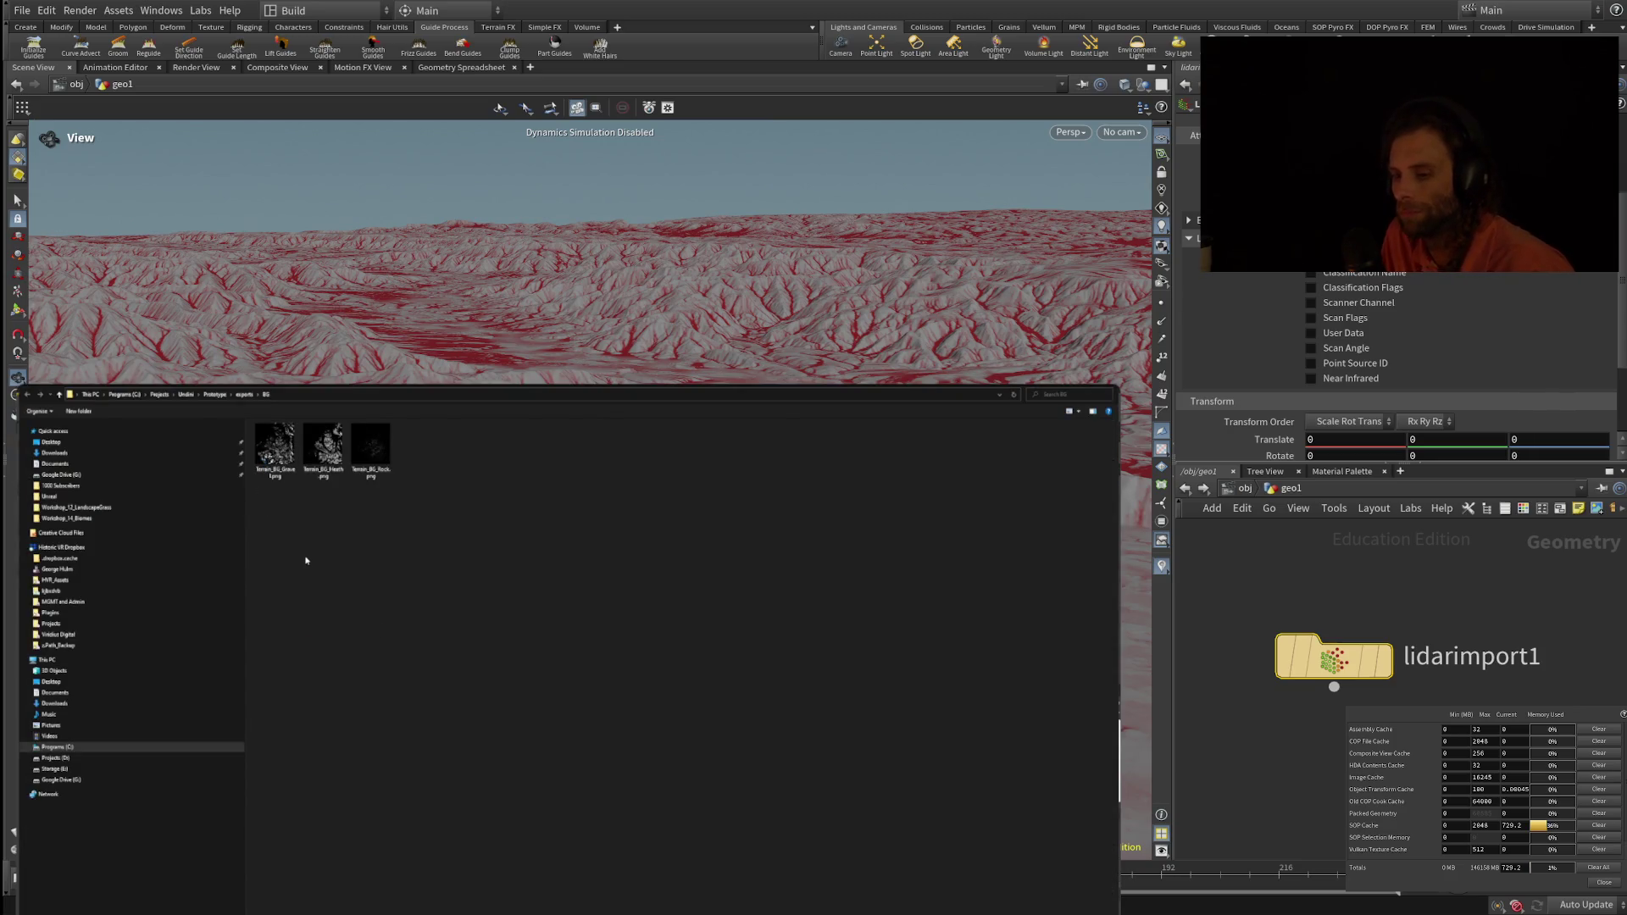
Step: Go up from the BG folder to the exports folder of terrain layer images
left_click(244, 394)
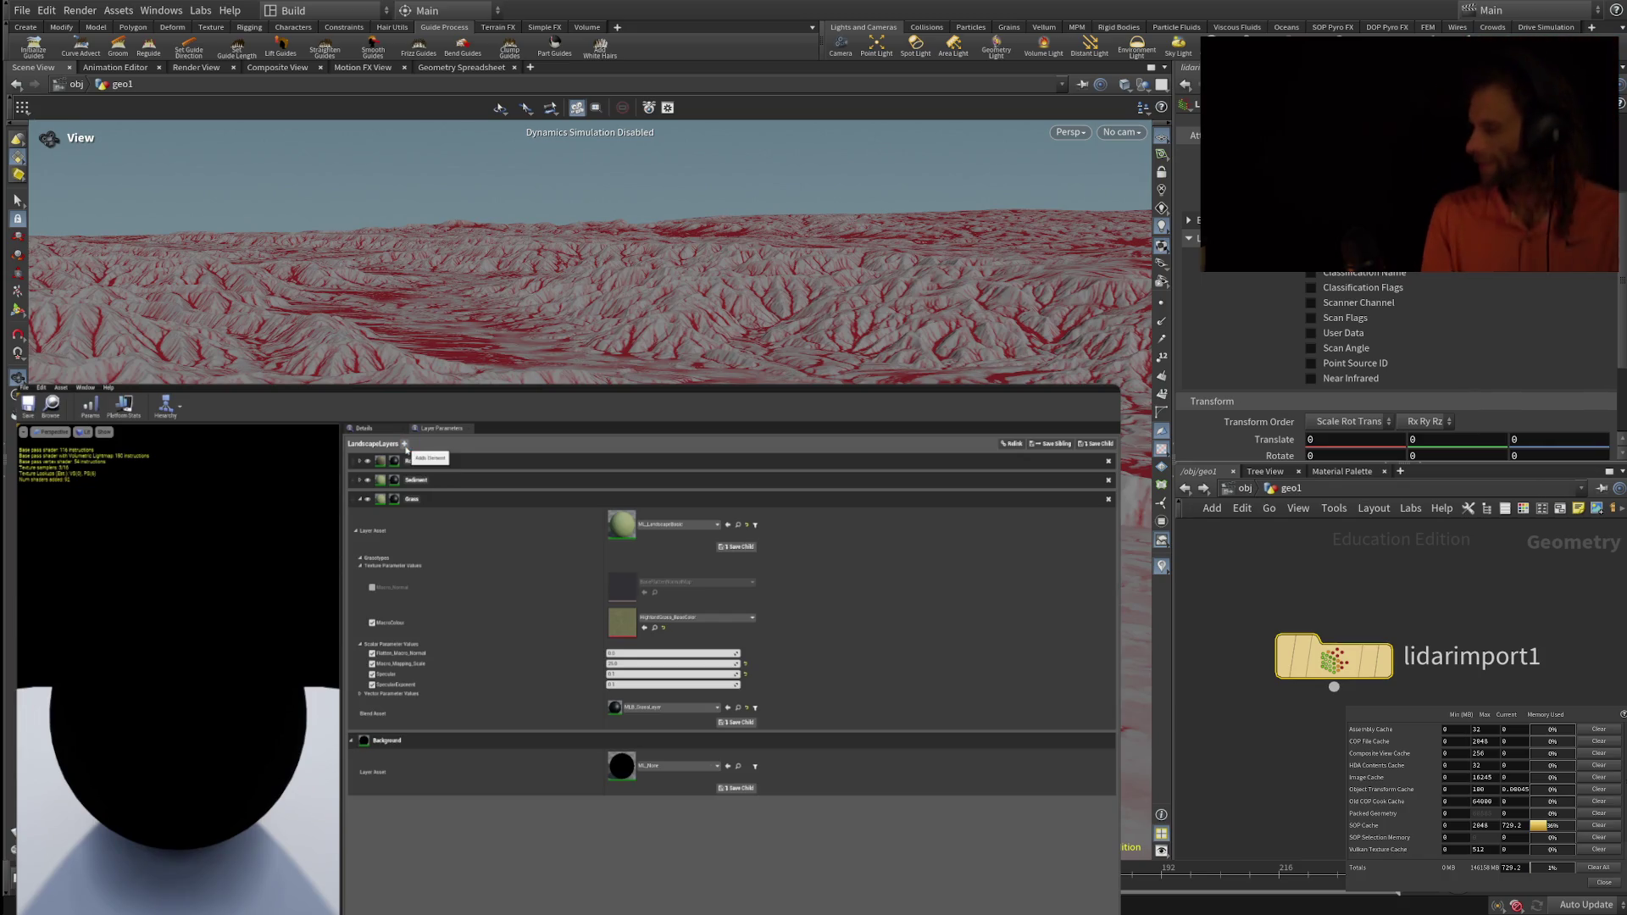
Step: Add a new landscape material layer at the top and start renaming it, typing 'Gras'
left_click(405, 446)
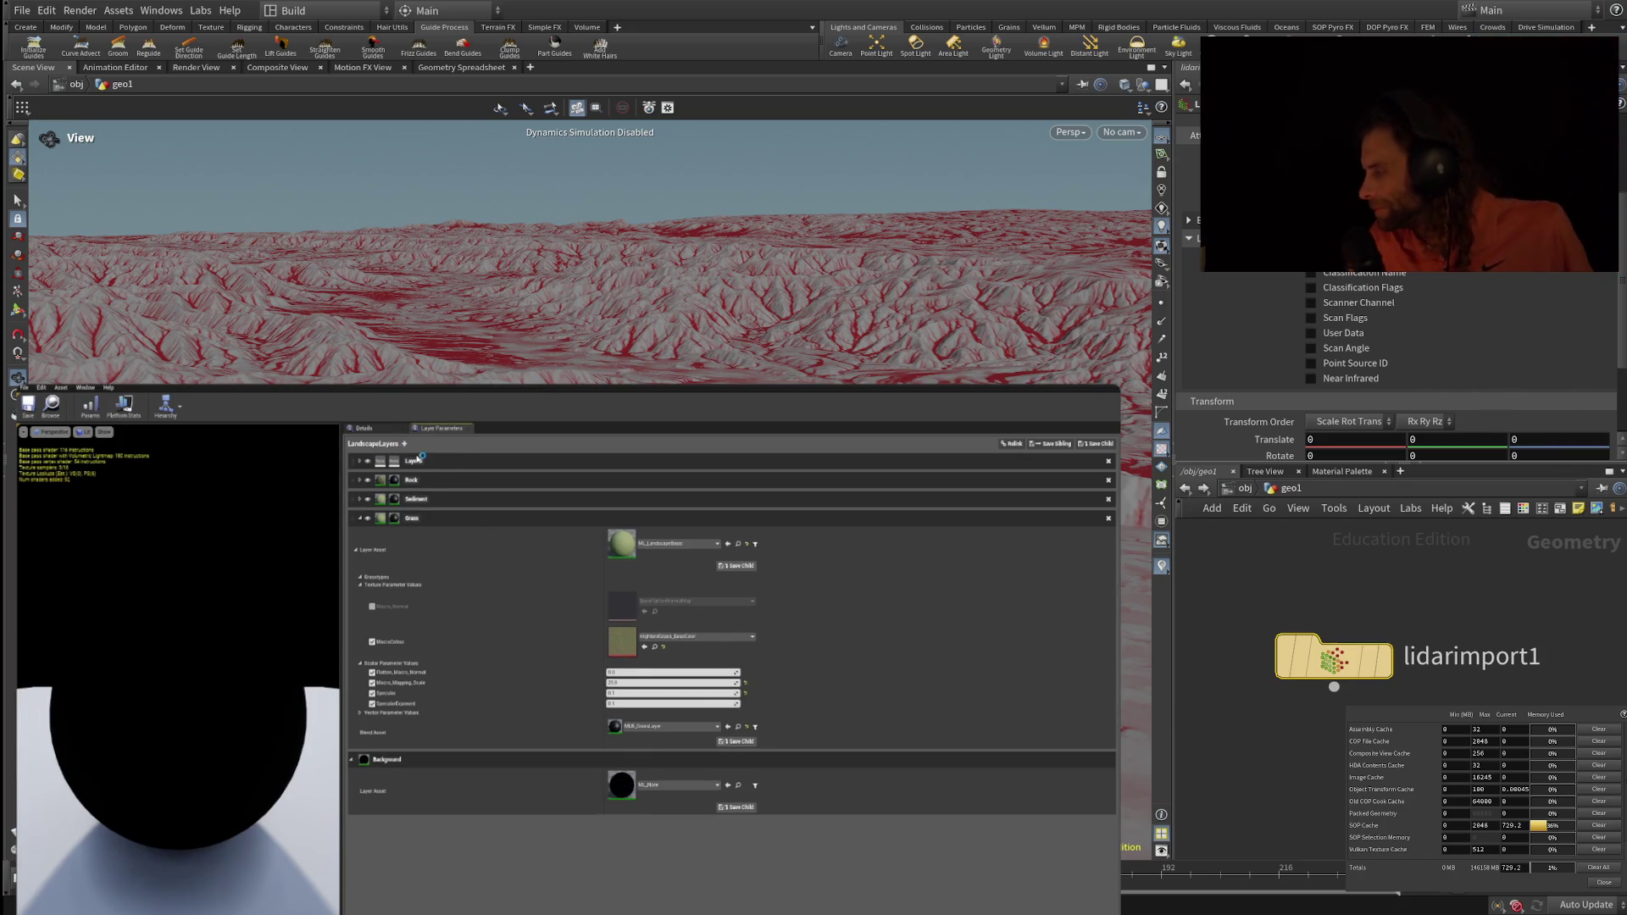
double_click(450, 461)
type("Gras")
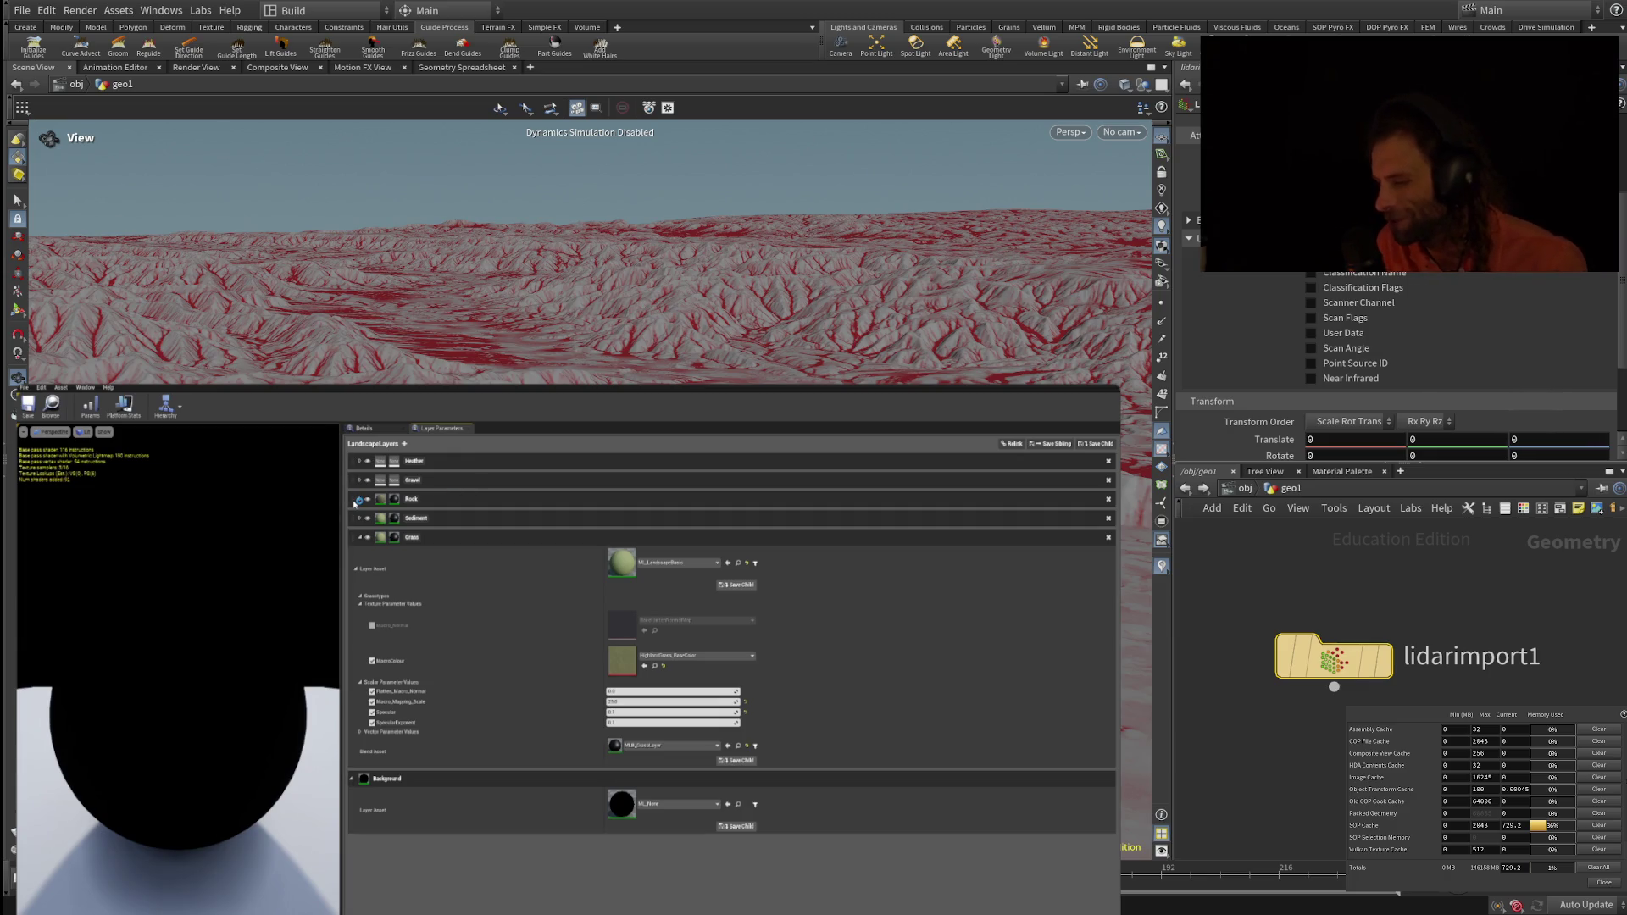
Step: Move the Rock layer to the top of the stack and give Gravel the ML_LandscapeBasic layer asset
mouse_move(356, 503)
left_mouse_down()
mouse_move(354, 464)
mouse_move(409, 480)
left_mouse_up()
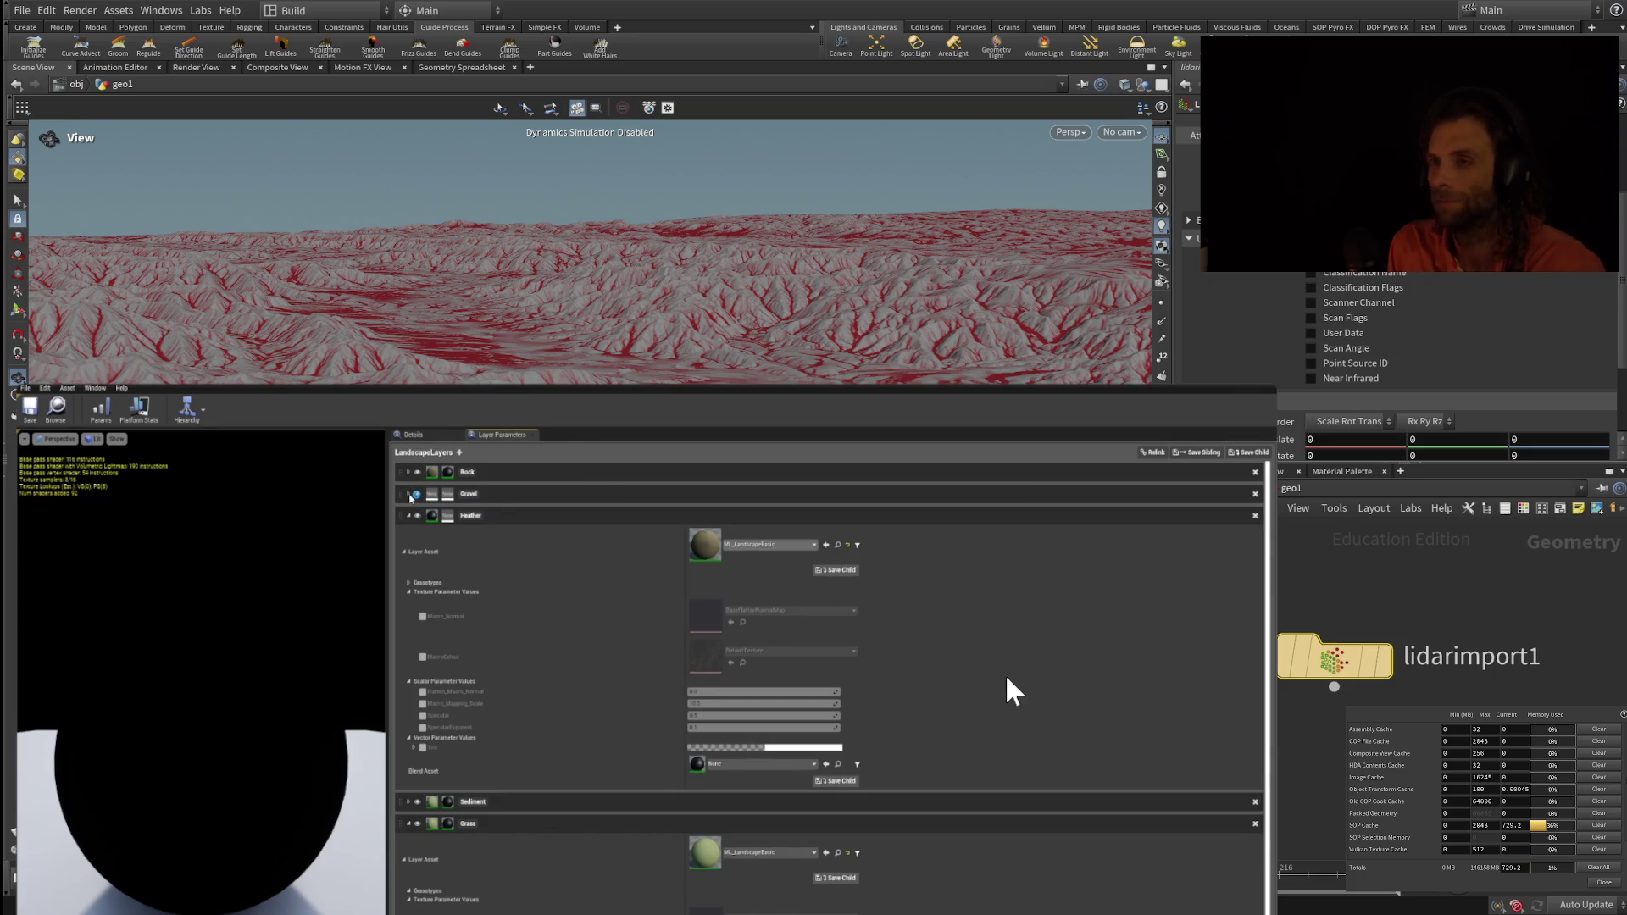
left_click(409, 495)
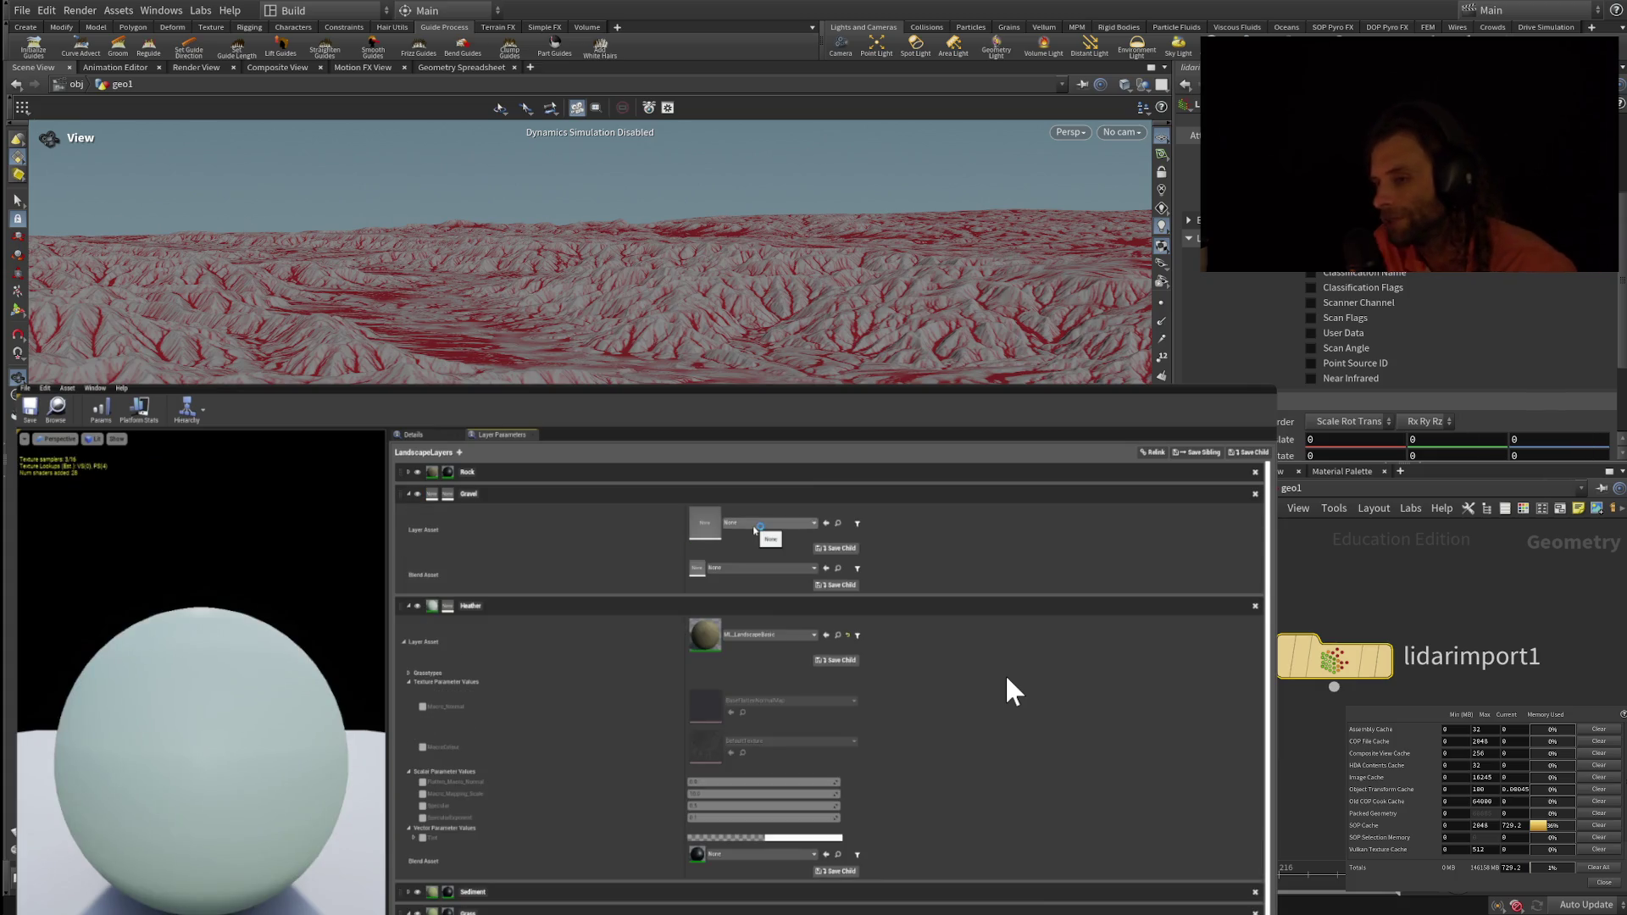
left_click(755, 524)
left_click(765, 637)
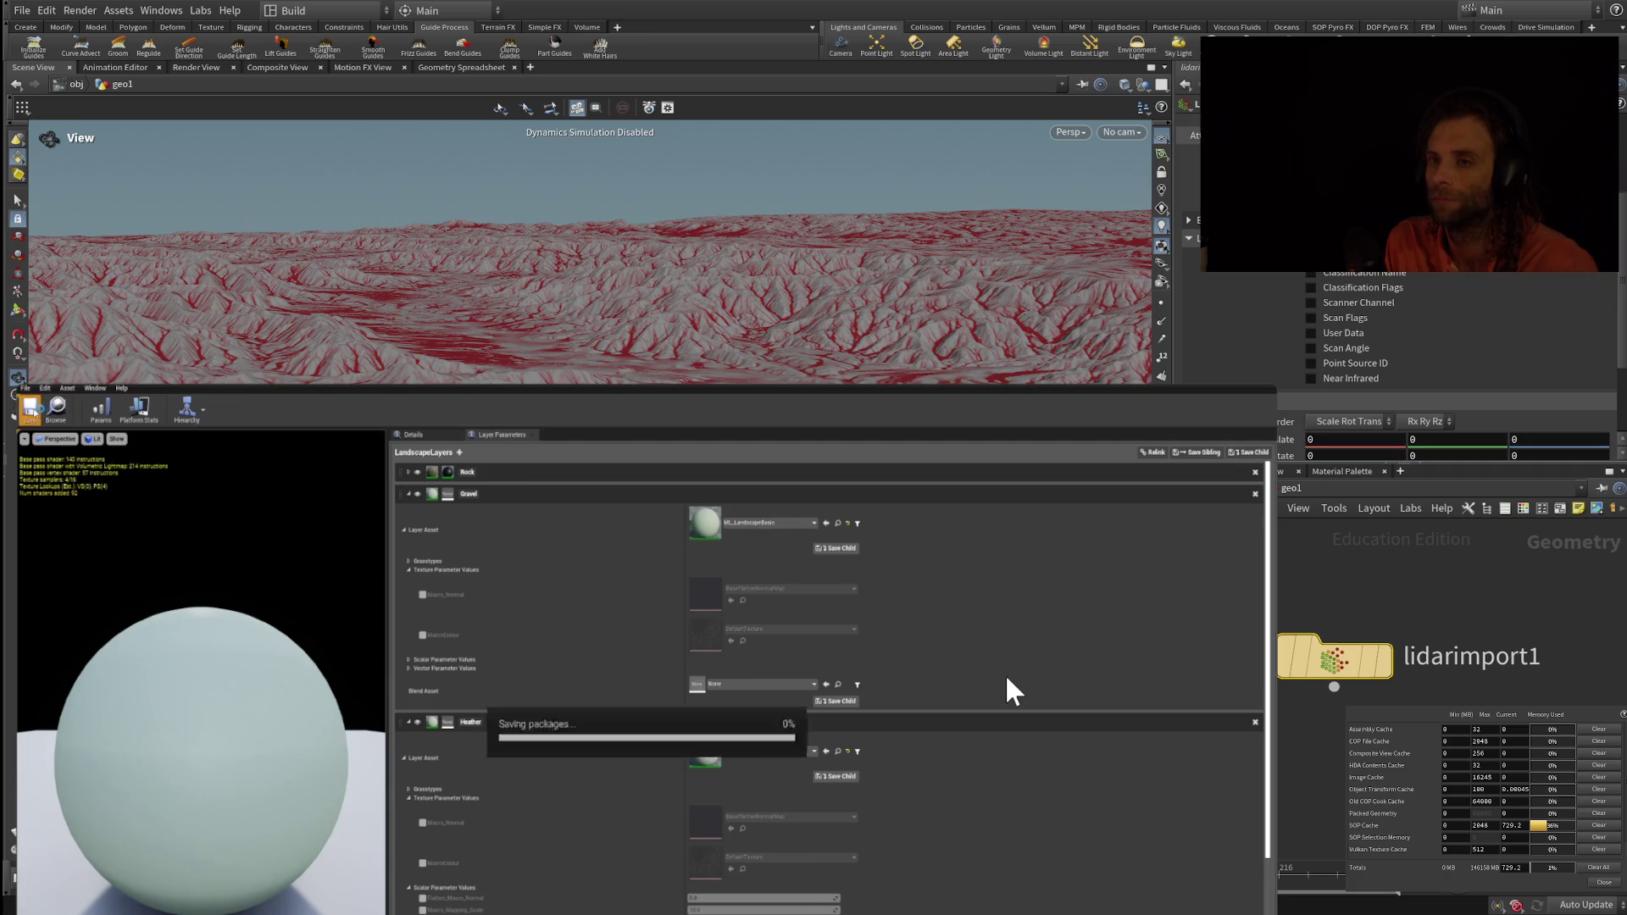
Step: Return to the level editor and create a new level from a template
left_click(161, 391)
left_click(24, 388)
left_click(47, 411)
left_click(582, 731)
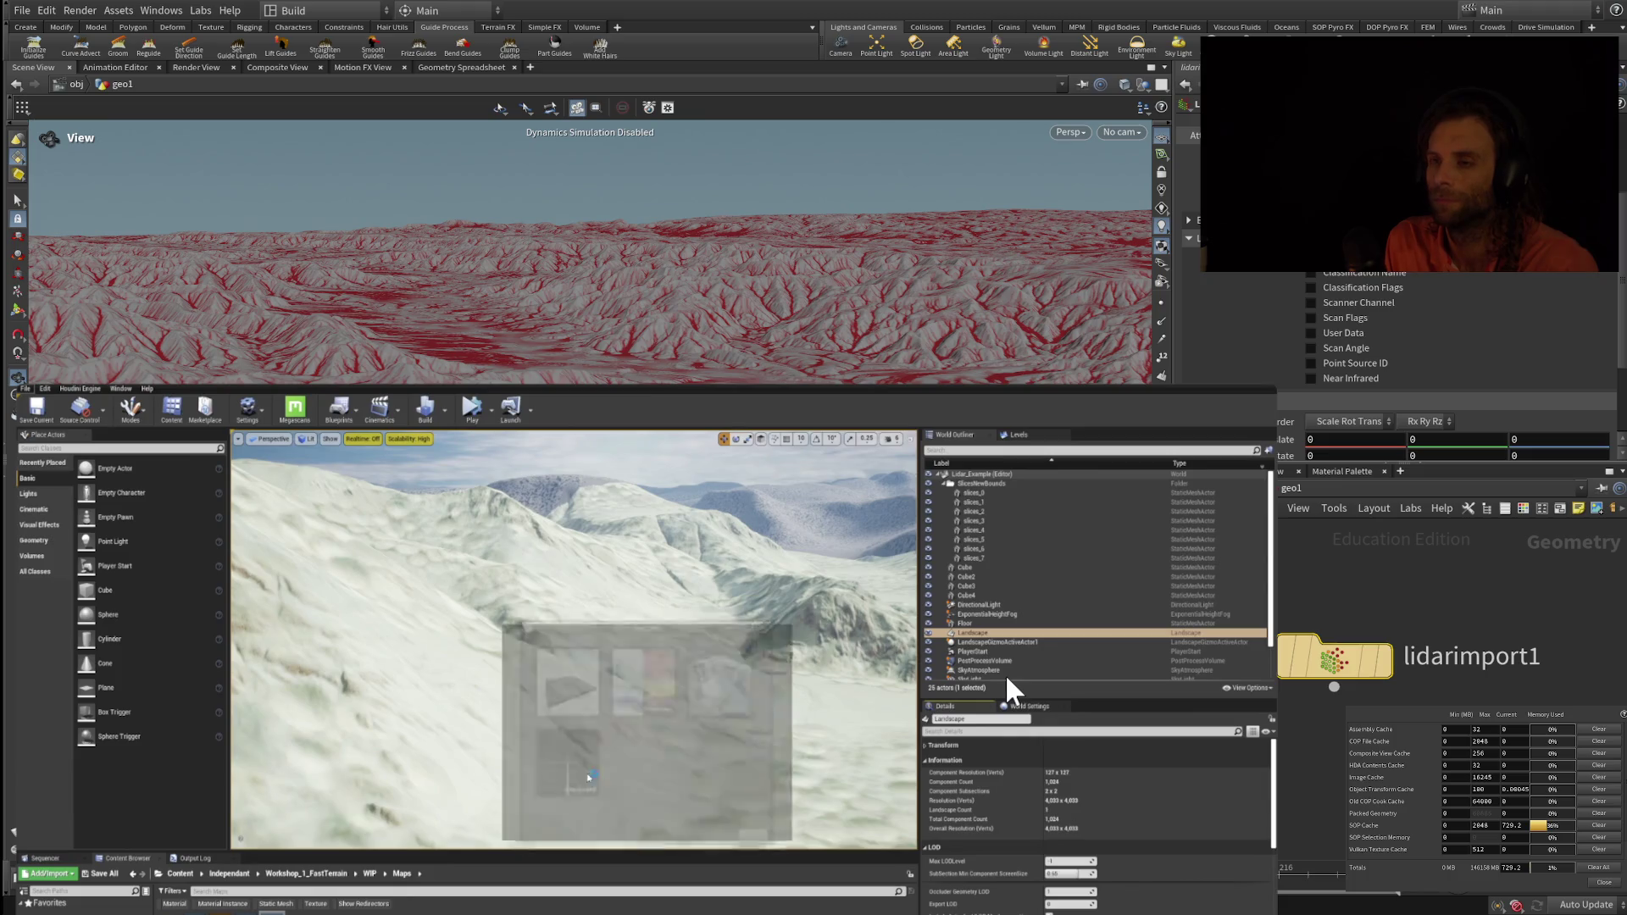